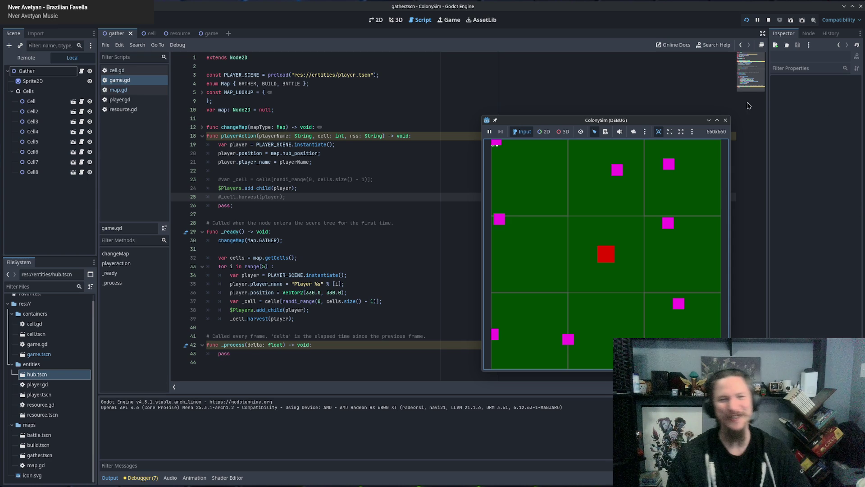
# Step: Stop the ColonySim debug run and put the caret on the pass line 26 of game.gd
pyautogui.click(725, 120)
pyautogui.click(364, 205)
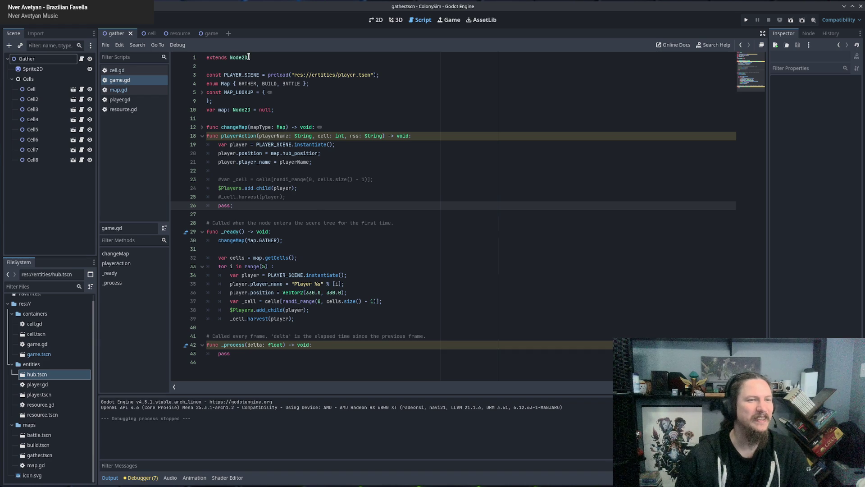
pyautogui.moveTo(230, 135); pyautogui.dragTo(276, 206)
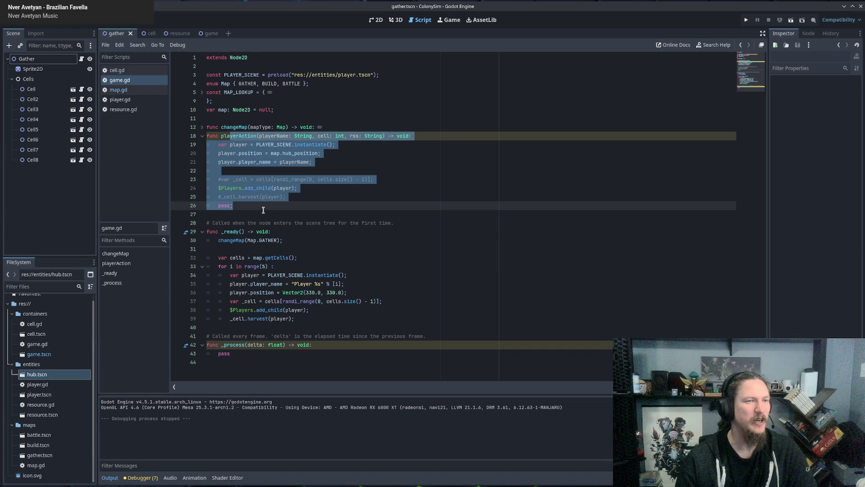
pyautogui.click(263, 209)
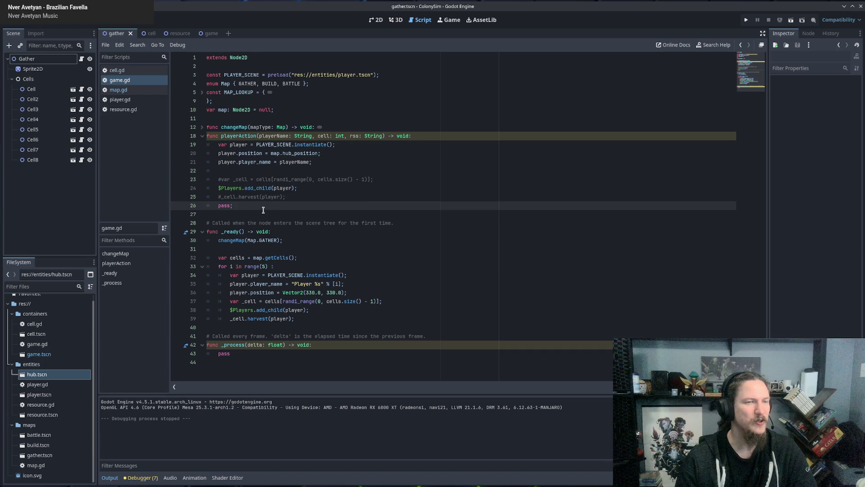
pyautogui.moveTo(261, 206); pyautogui.dragTo(254, 144)
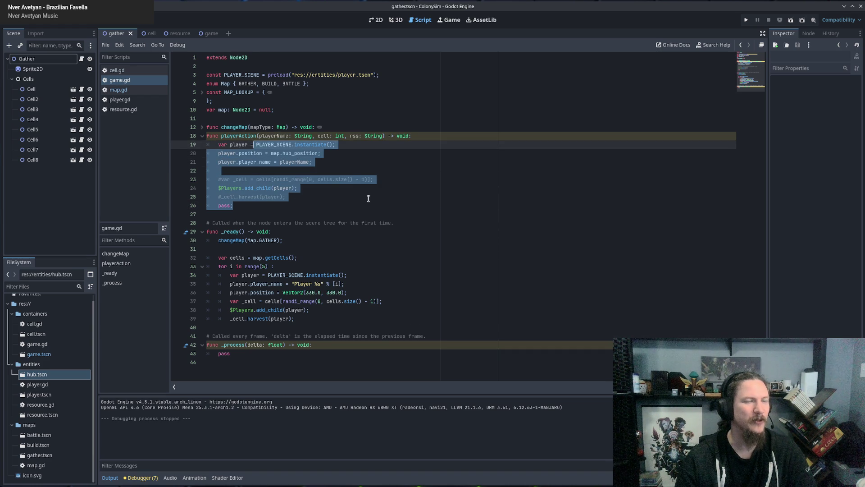
pyautogui.click(246, 203)
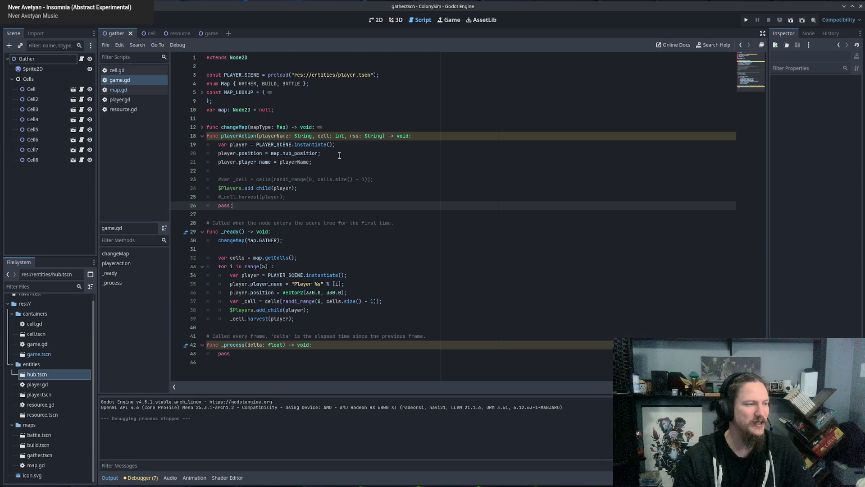
pyautogui.click(327, 155)
pyautogui.click(329, 163)
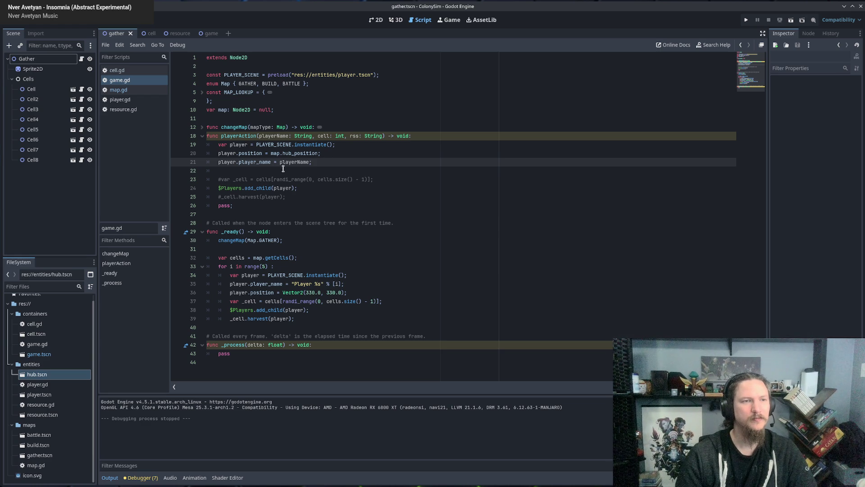
pyautogui.click(225, 148)
pyautogui.click(331, 170)
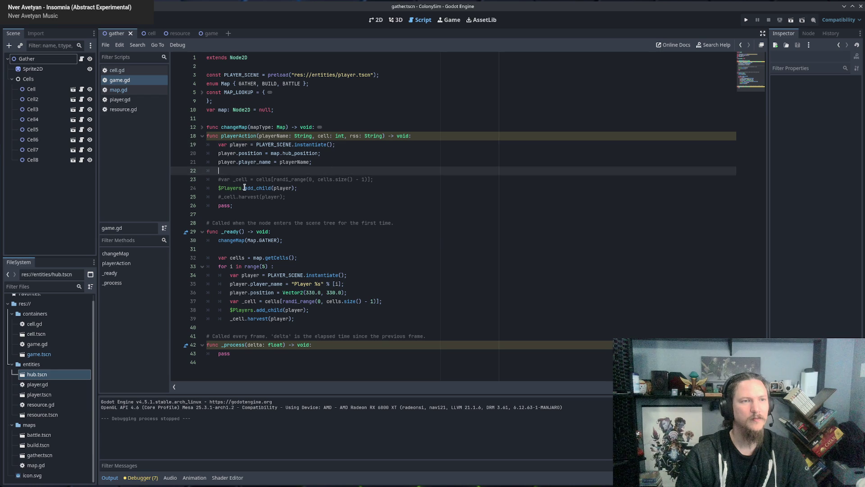
pyautogui.click(255, 181)
pyautogui.click(271, 197)
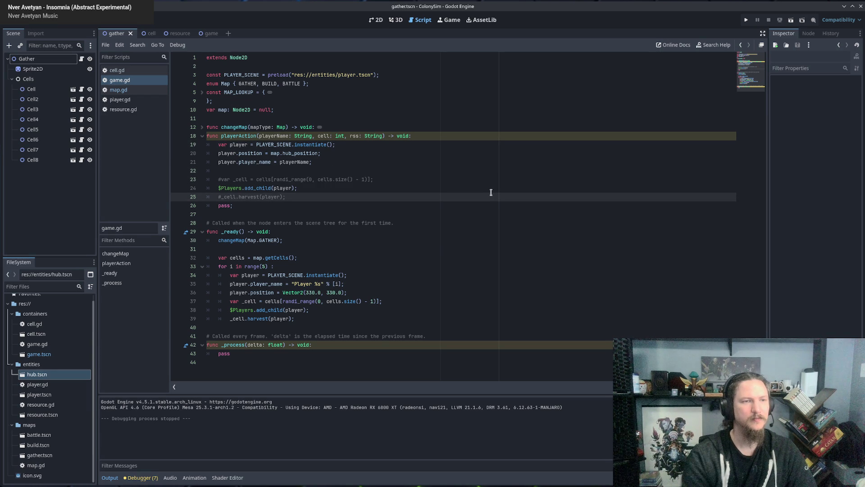
# Step: Uncomment the random-cell pick and harvest lines in playerAction
pyautogui.hotkey('ctrl', 'k')
pyautogui.press('Up')
pyautogui.press('Up')
pyautogui.hotkey('ctrl', 'k')
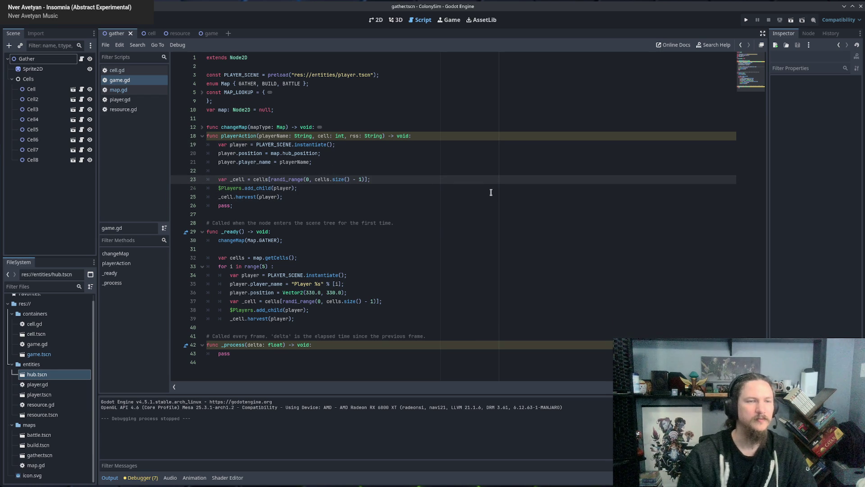
pyautogui.click(415, 163)
pyautogui.doubleClick(227, 162)
pyautogui.moveTo(228, 161); pyautogui.dragTo(282, 158)
pyautogui.click(375, 153)
pyautogui.click(259, 182)
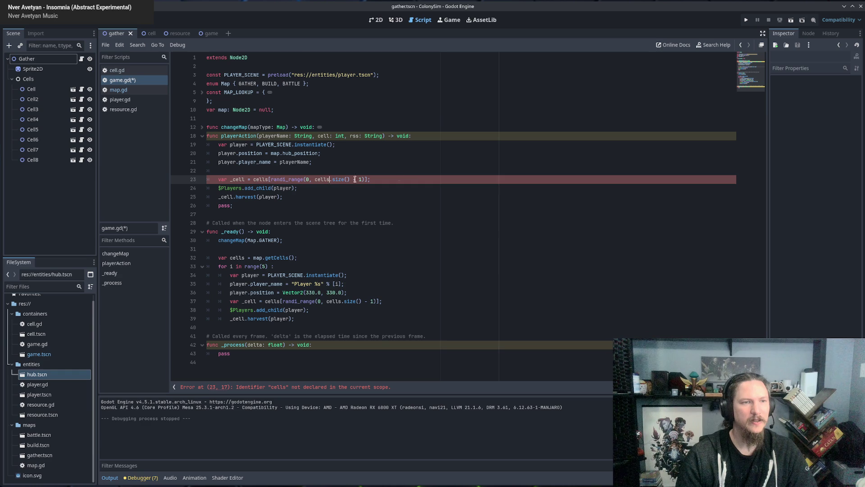
# Step: Move the $Players.add_child(player) line to just below the player_name line in playerAction
pyautogui.click(317, 188)
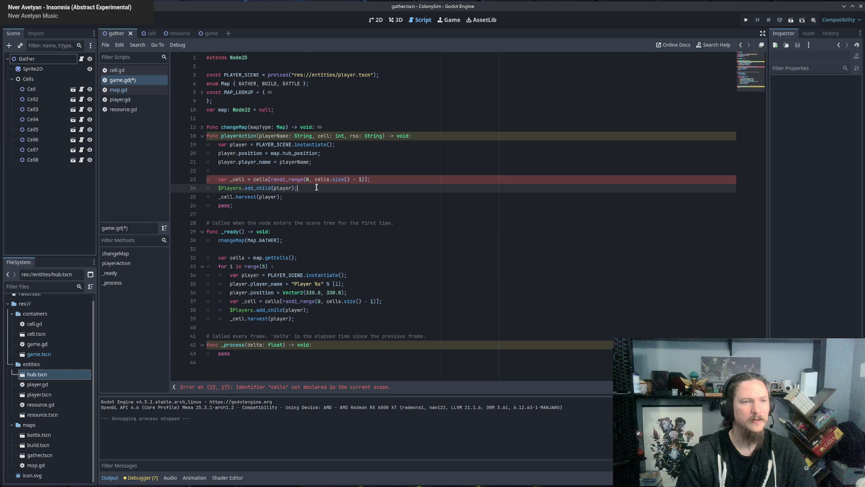
pyautogui.hotkey('ctrl', 'shift', 'Left')
pyautogui.hotkey('ctrl', 'shift', 'Left')
pyautogui.hotkey('ctrl', 'shift', 'Left')
pyautogui.hotkey('shift', 'Home')
pyautogui.hotkey('ctrl', 'x')
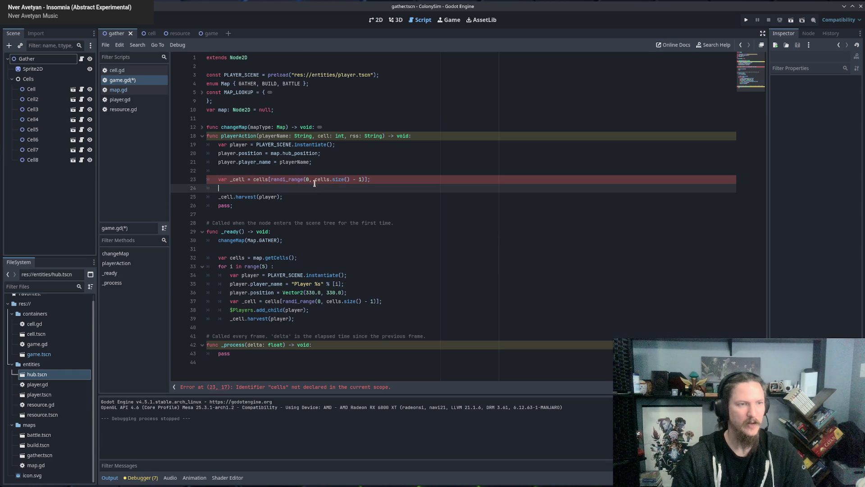
pyautogui.click(318, 162)
pyautogui.press('Return')
pyautogui.hotkey('ctrl', 'v')
pyautogui.press('Up')
pyautogui.press('End')
# Step: Delete the duplicate $Players.add_child(player) line from the _ready loop
pyautogui.click(316, 199)
pyautogui.click(300, 214)
pyautogui.click(281, 205)
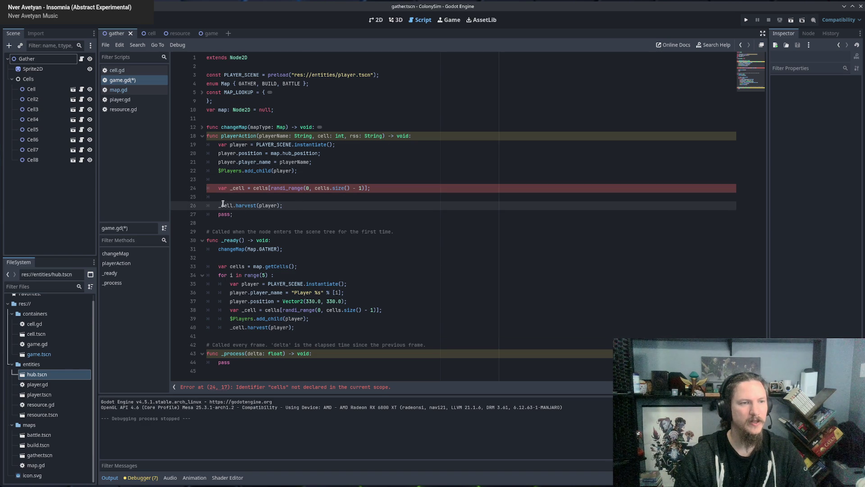
pyautogui.click(236, 327)
pyautogui.click(239, 310)
pyautogui.click(252, 334)
pyautogui.click(315, 321)
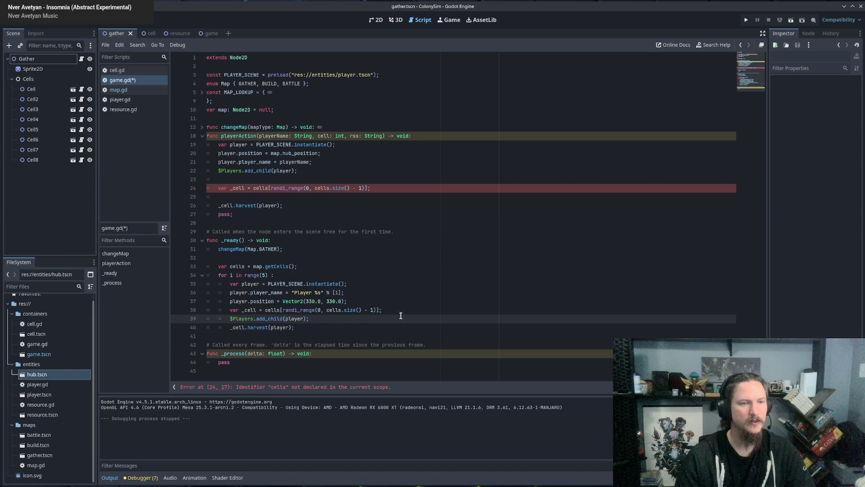
pyautogui.moveTo(316, 321); pyautogui.dragTo(392, 309)
pyautogui.press('BackSpace')
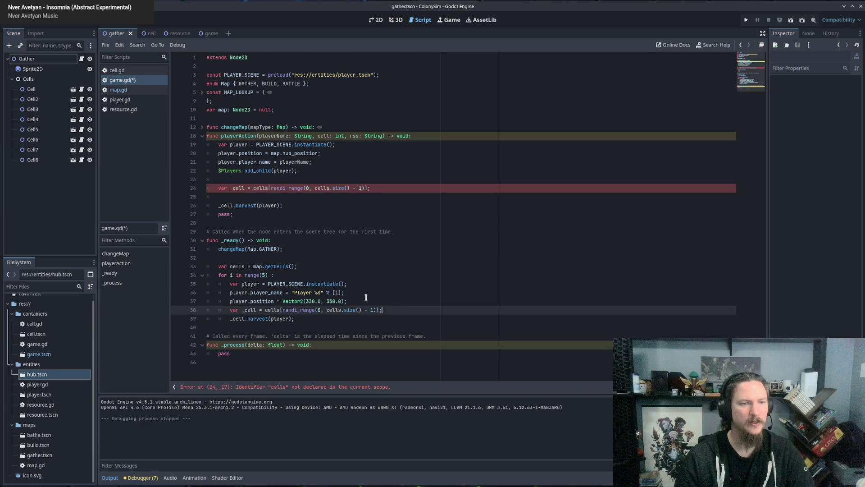
# Step: Open a new indented blank line at the top of the _ready for-loop body
pyautogui.click(368, 297)
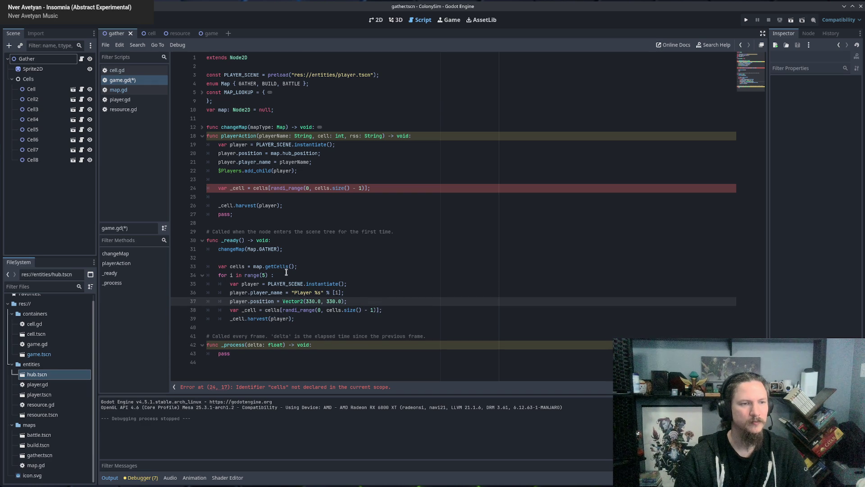
pyautogui.click(283, 274)
pyautogui.press('Return')
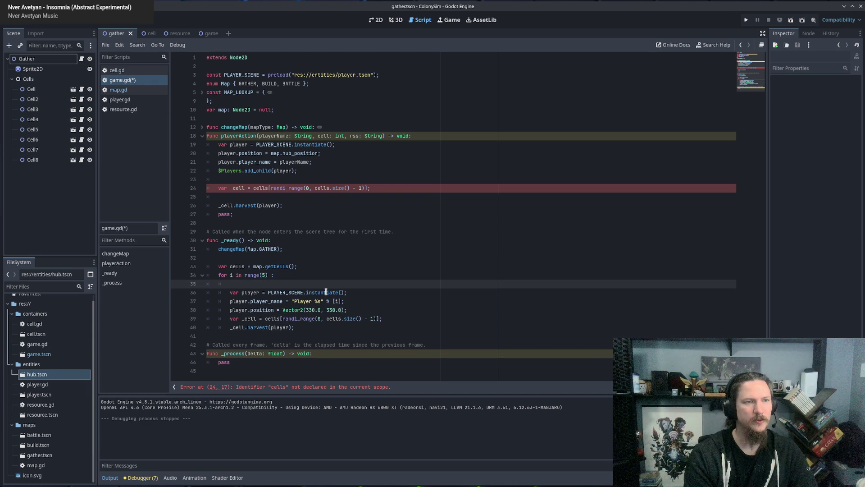
# Step: Insert a playerAction("Player %s" % [i], 0, "") call in the for loop
pyautogui.write('va')
pyautogui.press('BackSpace')
pyautogui.press('BackSpace')
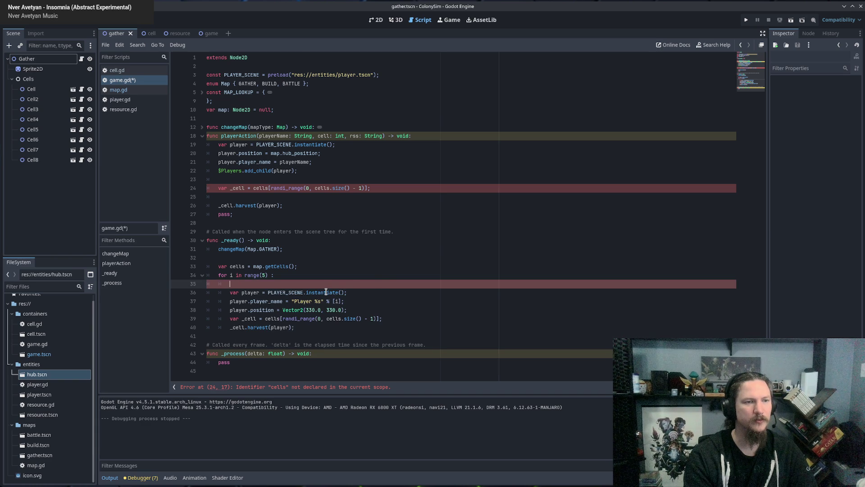
pyautogui.write('play')
pyautogui.press('Return')
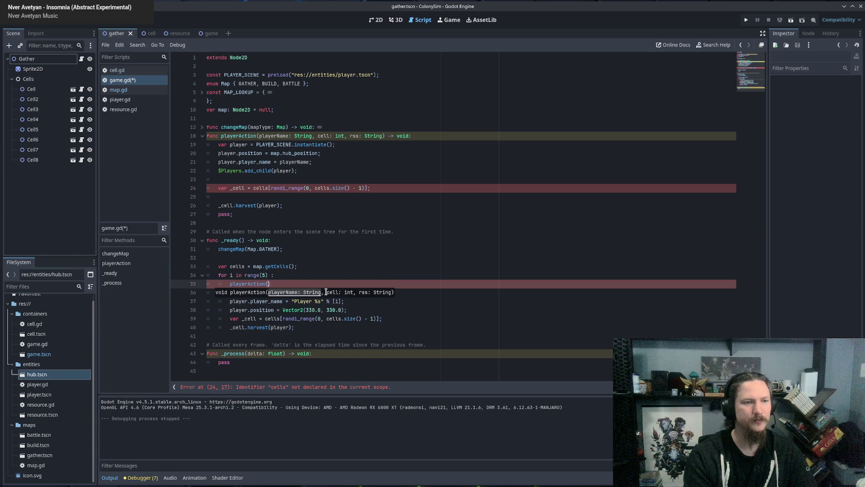
pyautogui.click(291, 298)
pyautogui.keyDown('shift'); pyautogui.click(344, 301); pyautogui.keyUp('shift')
pyautogui.hotkey('ctrl', 'c')
pyautogui.click(269, 283)
pyautogui.hotkey('ctrl', 'v')
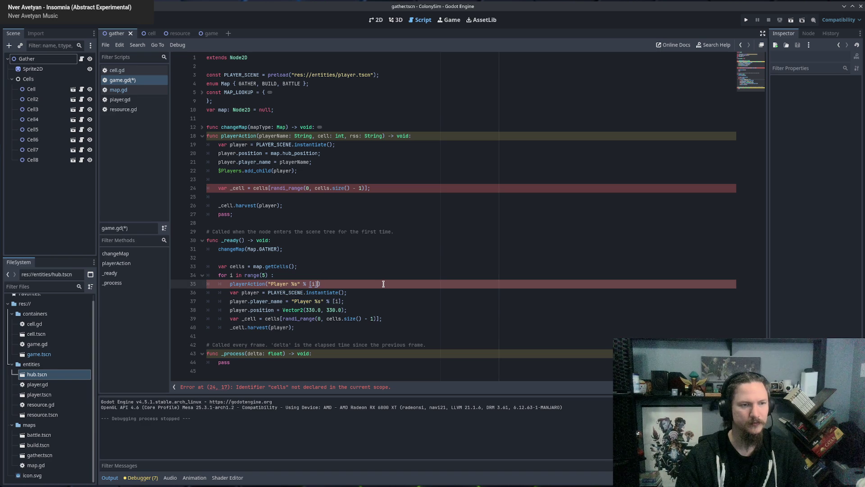
pyautogui.write(', ')
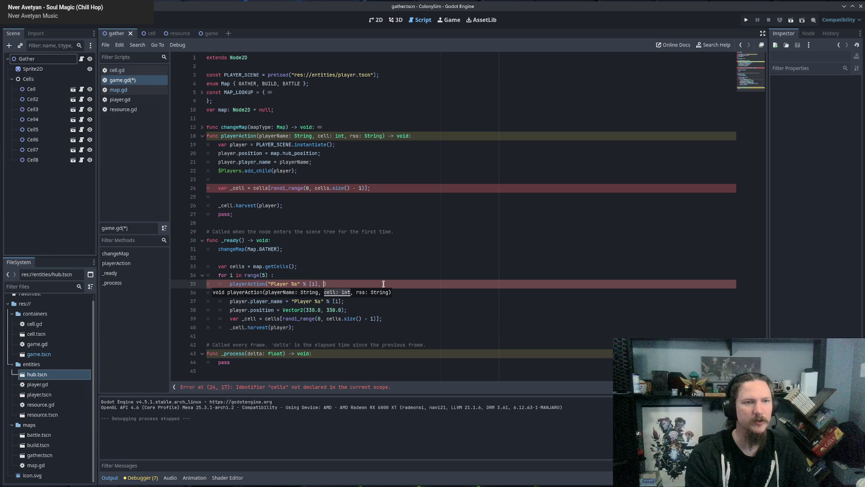
pyautogui.write('0, ')
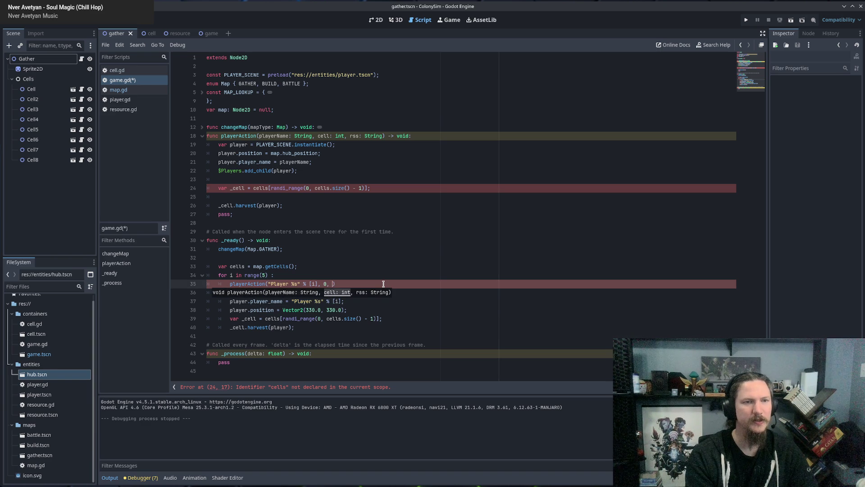
pyautogui.write('"");')
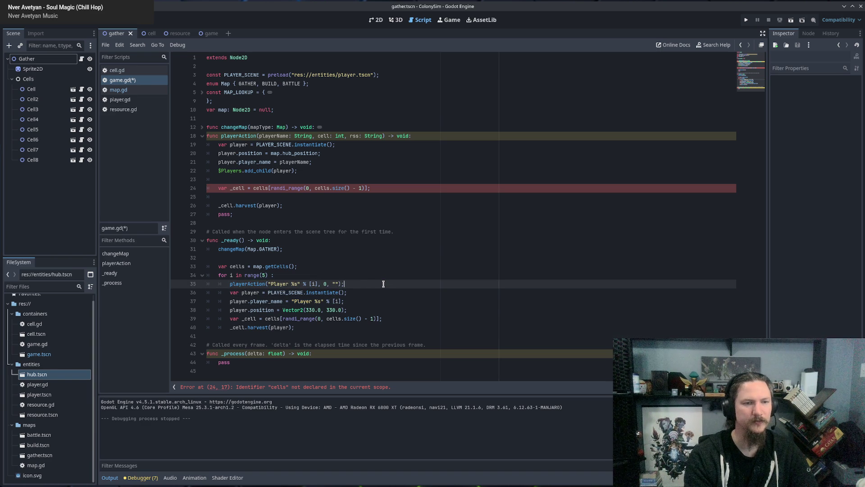
# Step: Delete the loop's instantiate, player_name and fixed Vector2 position lines
pyautogui.click(356, 297)
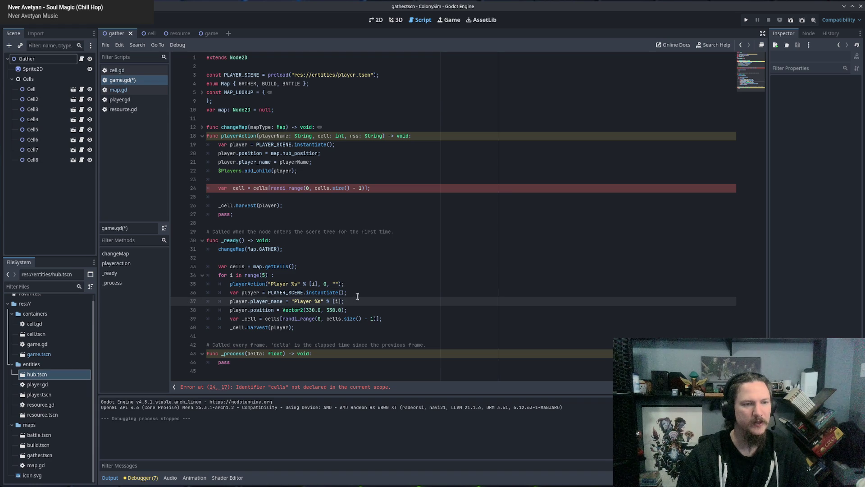
pyautogui.keyDown('shift'); pyautogui.click(364, 284); pyautogui.keyUp('shift')
pyautogui.press('BackSpace')
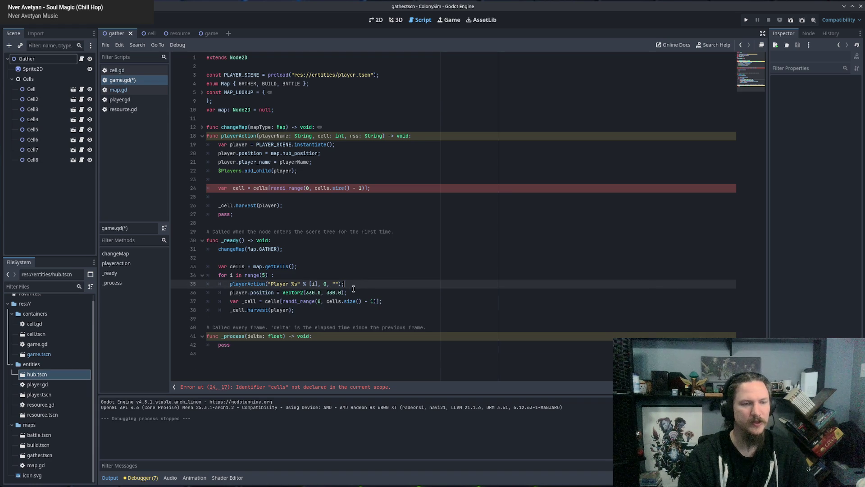
pyautogui.hotkey('shift', 'Down')
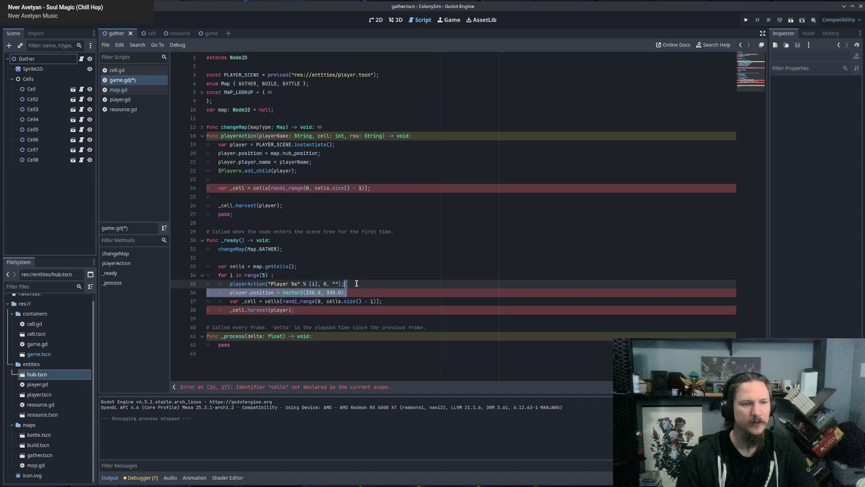
pyautogui.press('BackSpace')
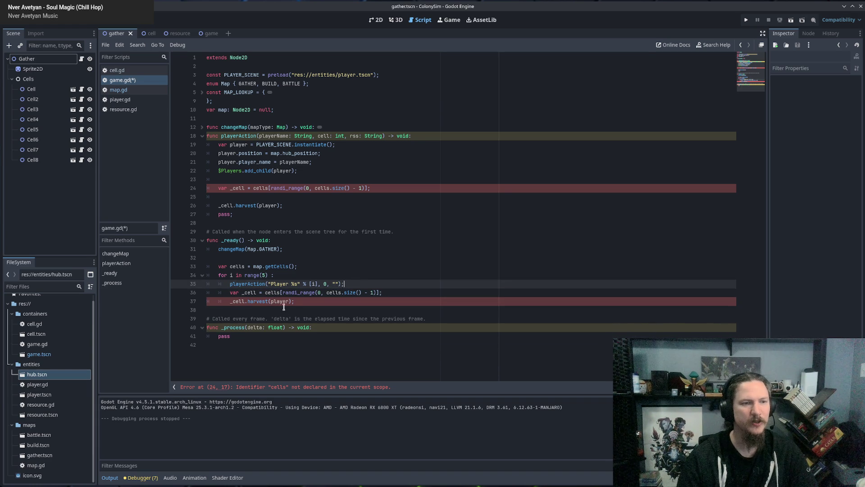
pyautogui.moveTo(256, 292); pyautogui.dragTo(294, 301)
pyautogui.click(295, 301)
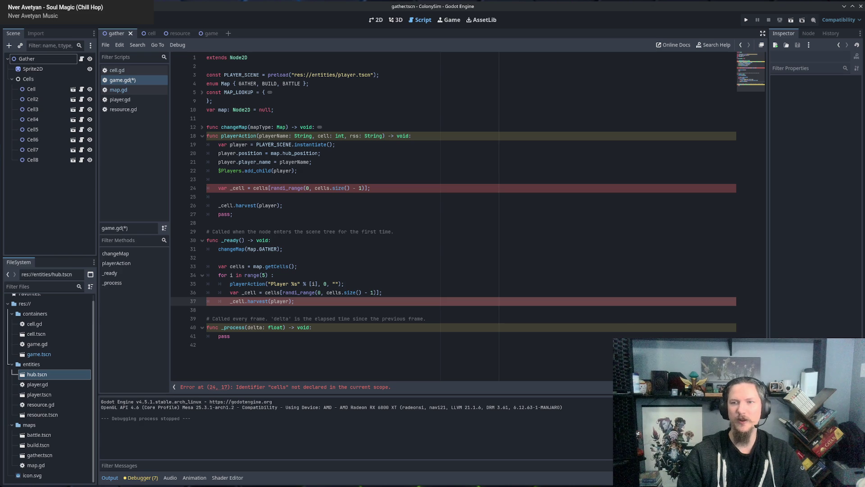
# Step: Switch from Godot to the browser window showing the MetaHuman homepage
pyautogui.hotkey('alt', 'Tab')
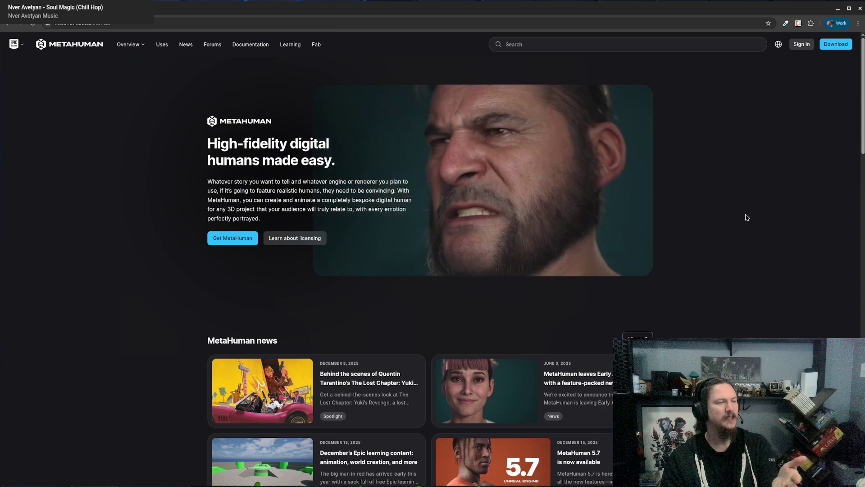
# Step: Scroll through the MetaHuman homepage, then return to game.gd in the Godot editor
pyautogui.scroll(-12, 755, 233)
pyautogui.scroll(5, 566, 236)
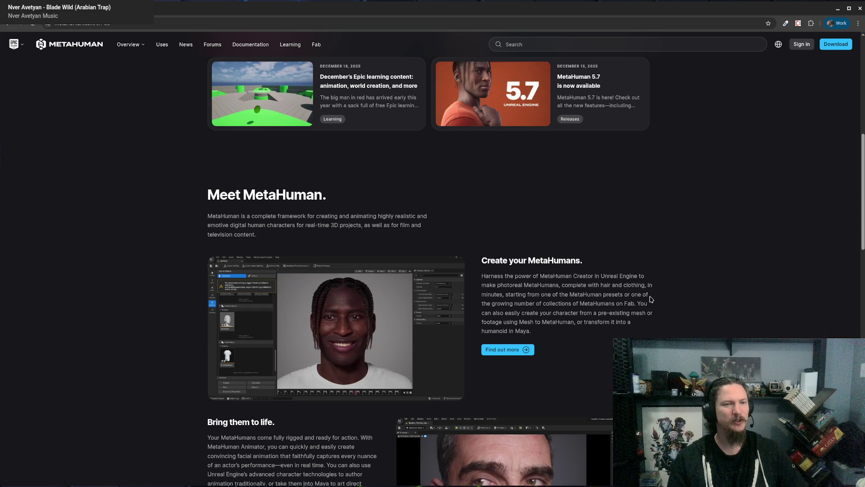
pyautogui.scroll(-5, 646, 292)
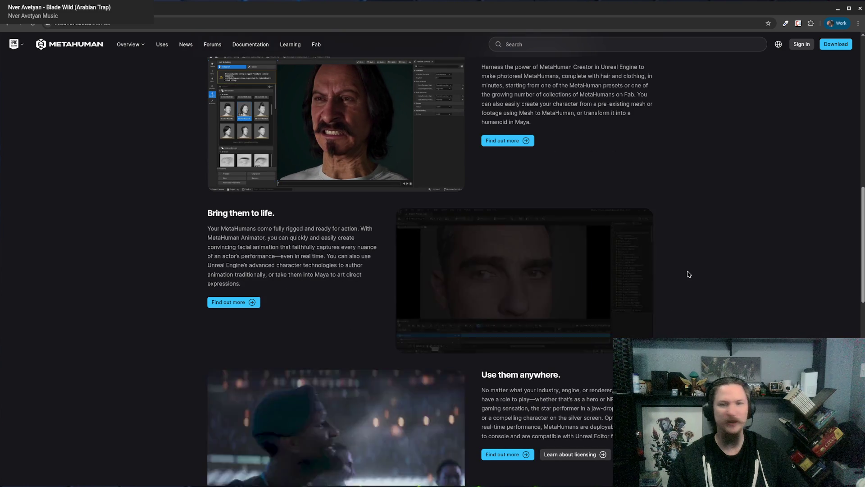
pyautogui.scroll(-2, 695, 268)
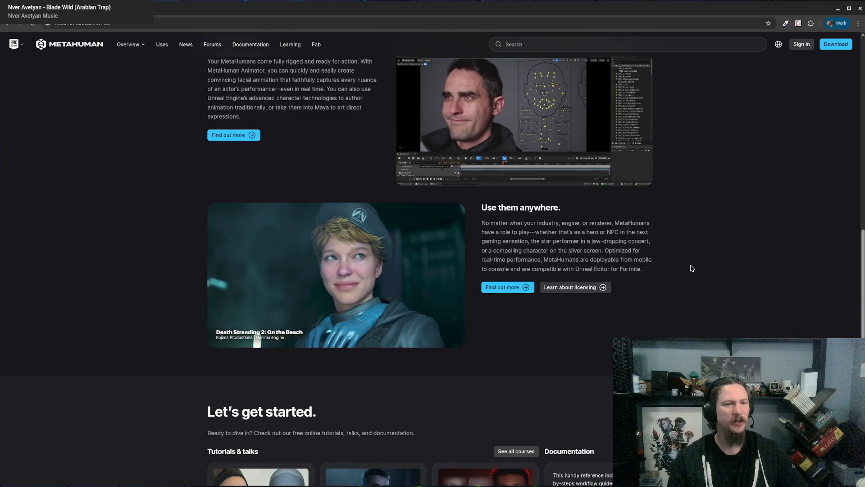
pyautogui.scroll(-6, 691, 269)
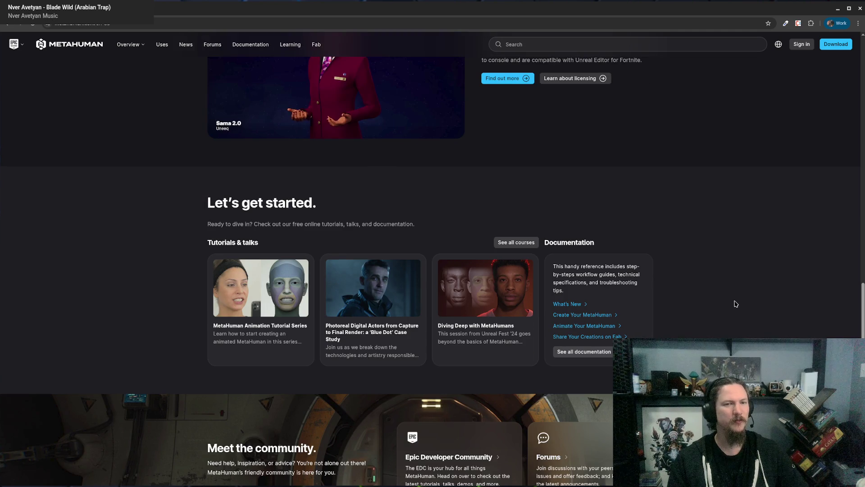
pyautogui.scroll(-6, 706, 302)
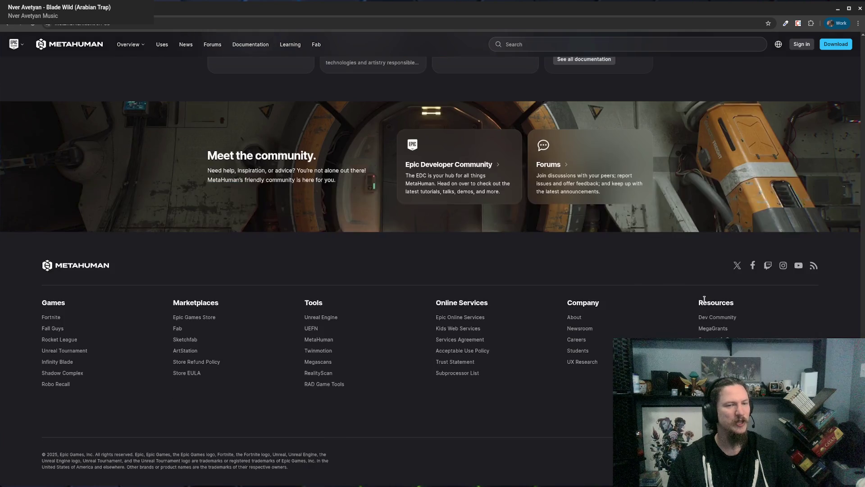
pyautogui.scroll(20, 706, 305)
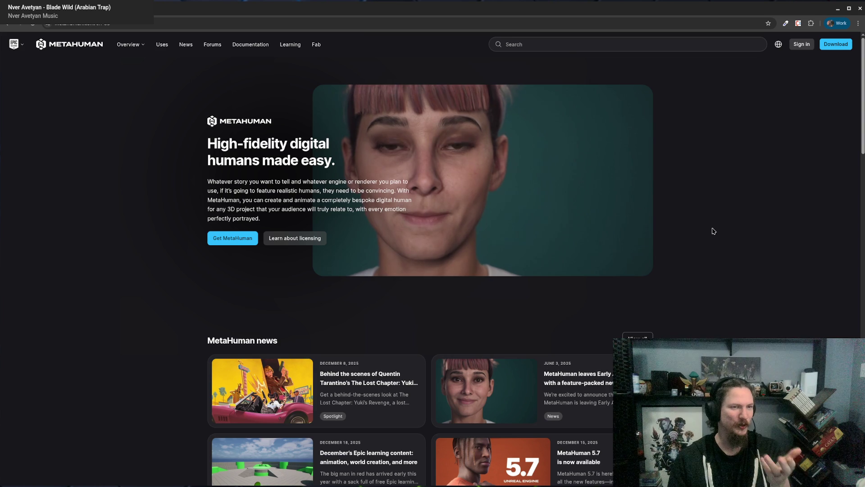
pyautogui.hotkey('alt', 'Tab')
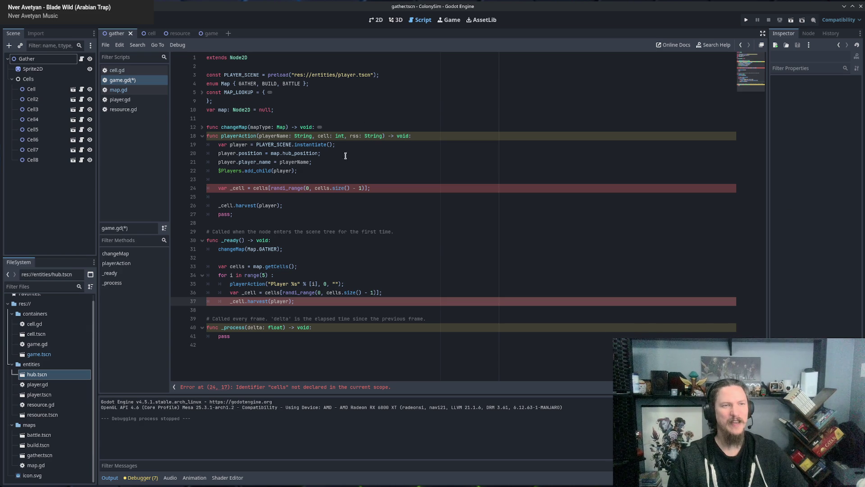
pyautogui.click(346, 157)
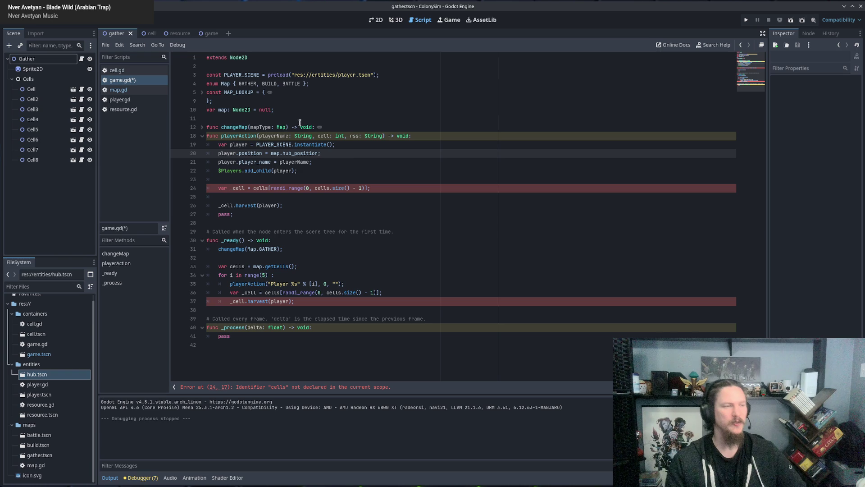
pyautogui.click(310, 172)
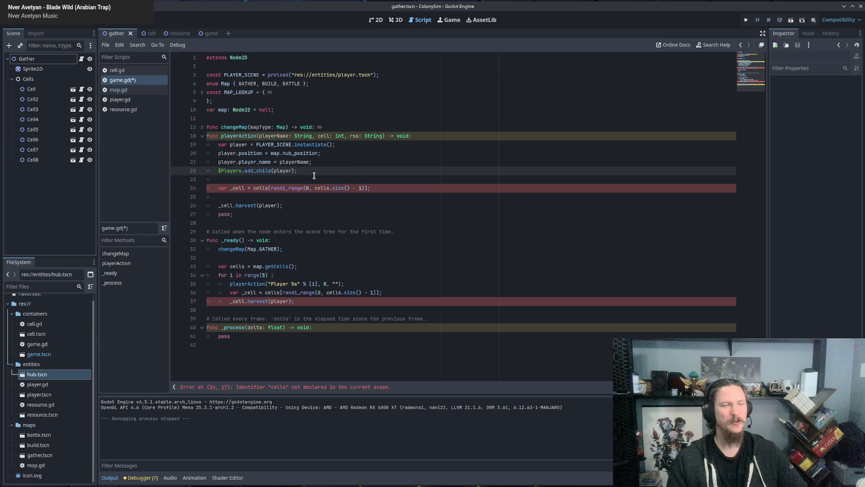
pyautogui.click(235, 176)
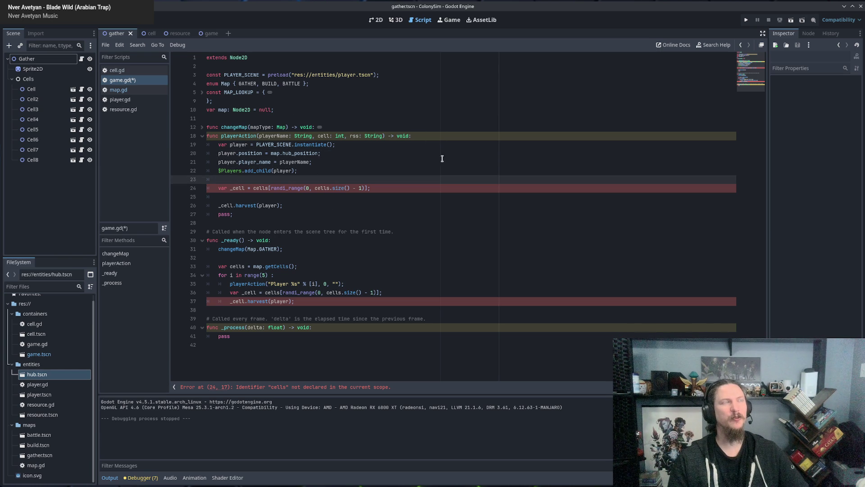
pyautogui.click(340, 173)
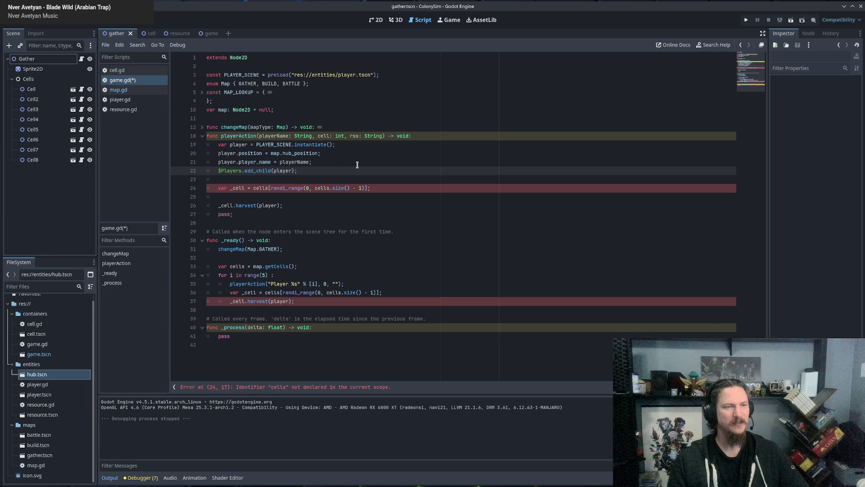
pyautogui.click(310, 178)
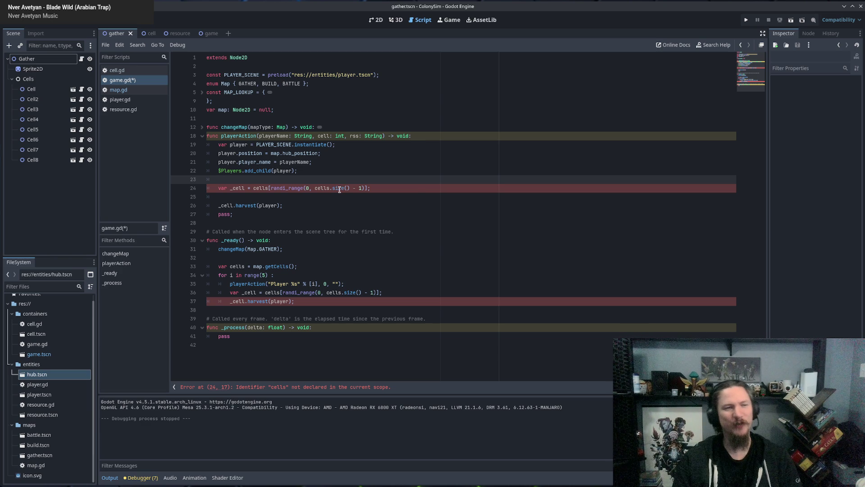
pyautogui.click(407, 188)
pyautogui.click(384, 203)
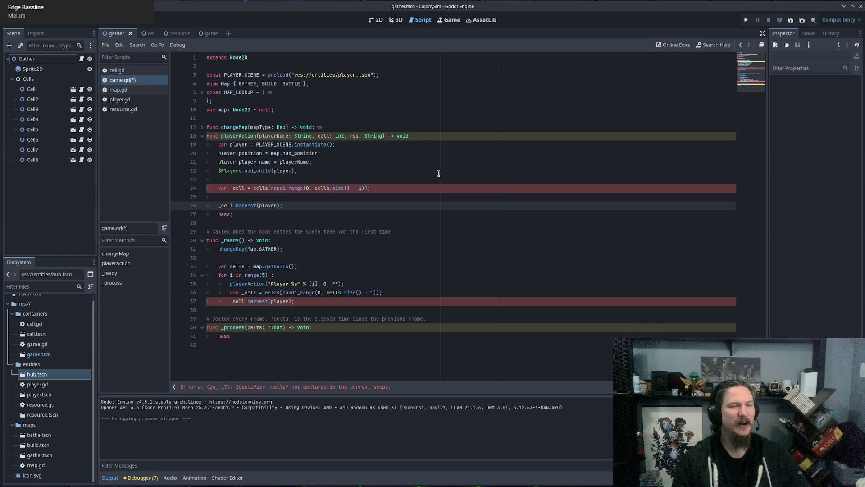
pyautogui.click(394, 188)
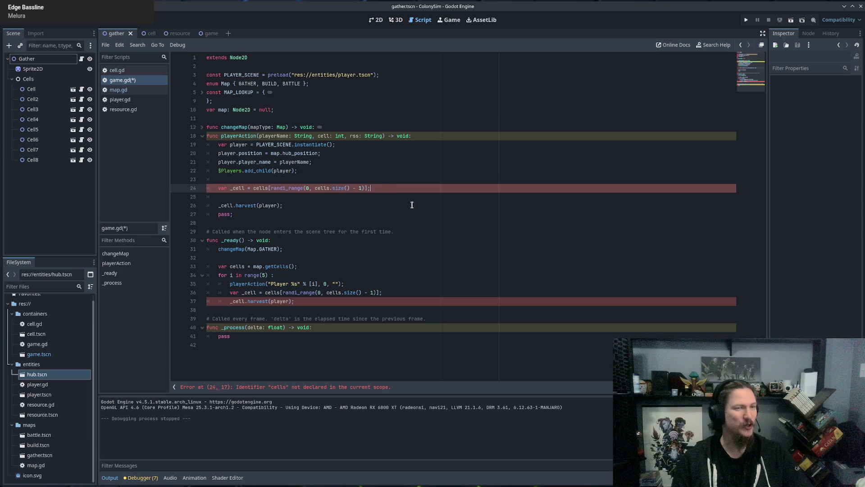
# Step: Insert an empty line after $Players.add_child(player) on line 22 of playerAction
pyautogui.click(322, 205)
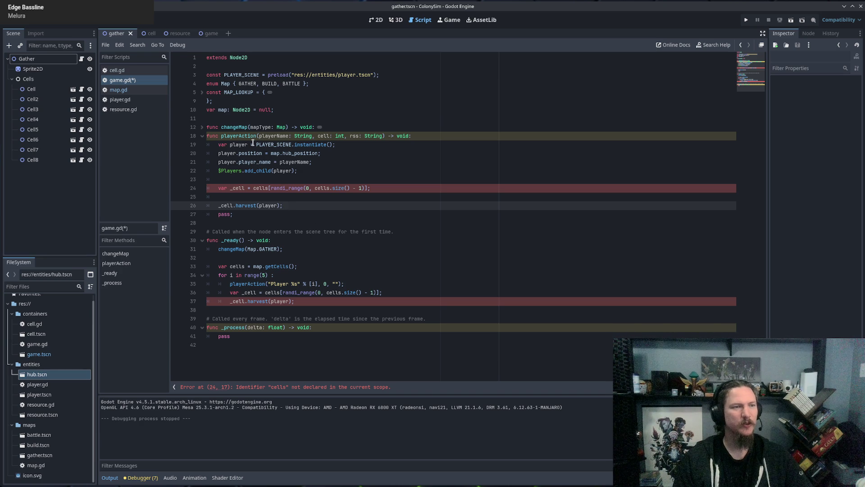
pyautogui.click(328, 144)
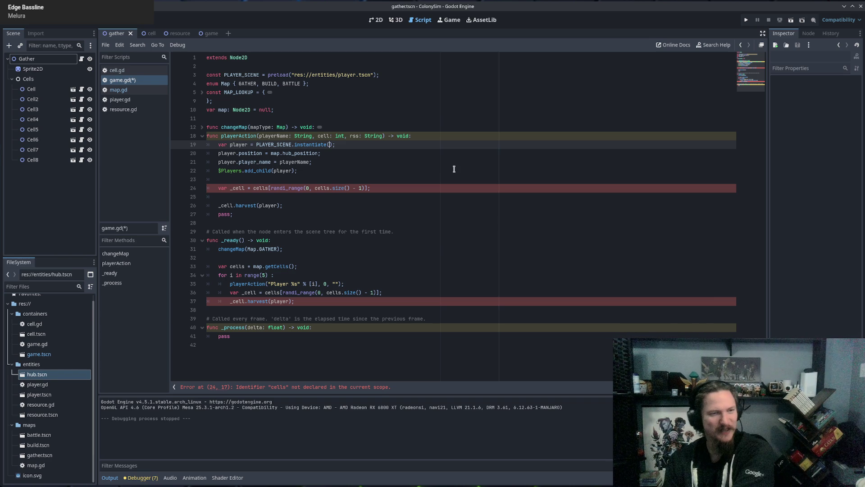
pyautogui.click(308, 162)
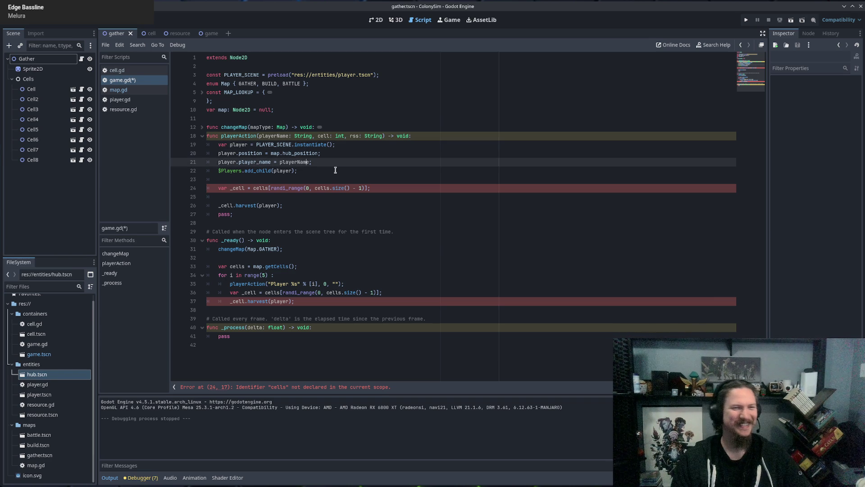
pyautogui.click(307, 202)
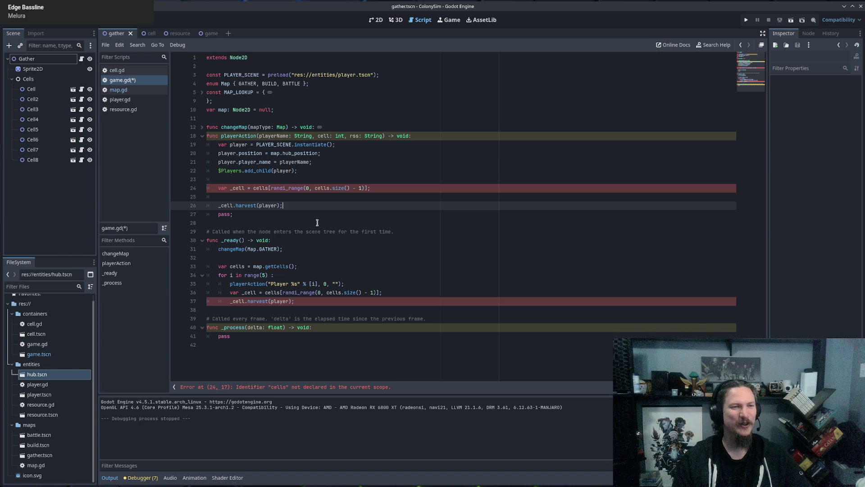
pyautogui.moveTo(247, 99); pyautogui.dragTo(288, 345)
pyautogui.click(309, 264)
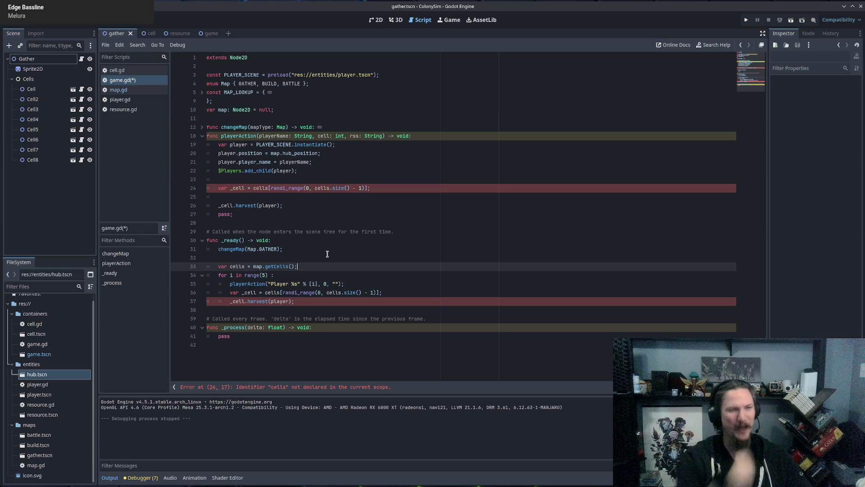
pyautogui.click(299, 205)
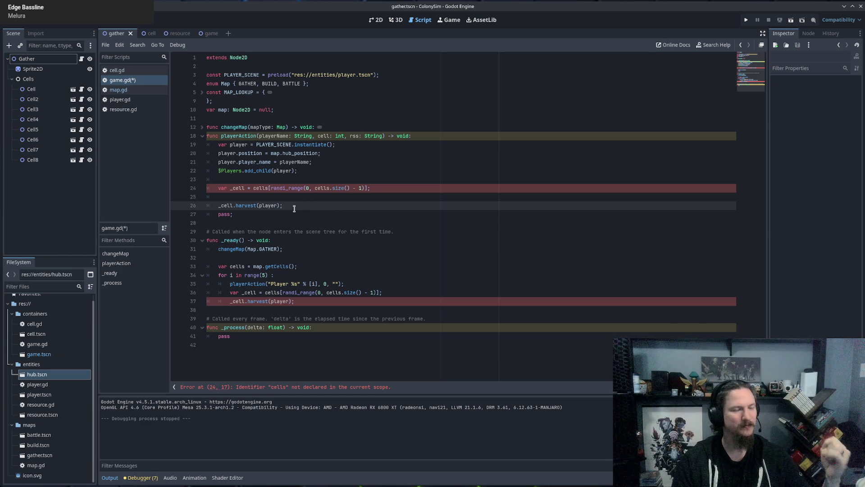
pyautogui.click(320, 171)
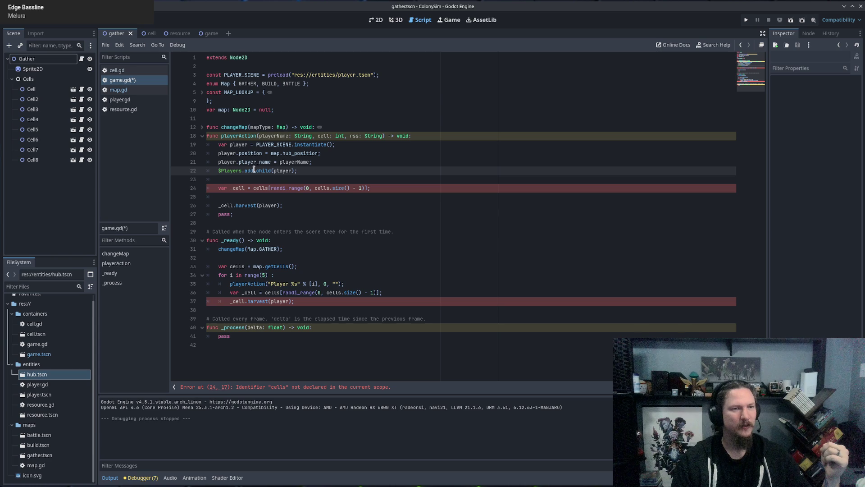
pyautogui.moveTo(256, 170)
pyautogui.moveTo(239, 144); pyautogui.dragTo(317, 154)
pyautogui.click(315, 172)
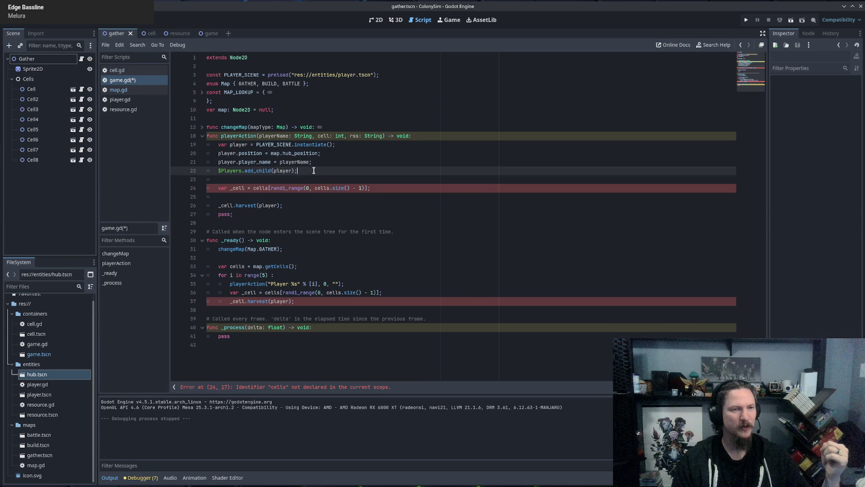
pyautogui.press('Return')
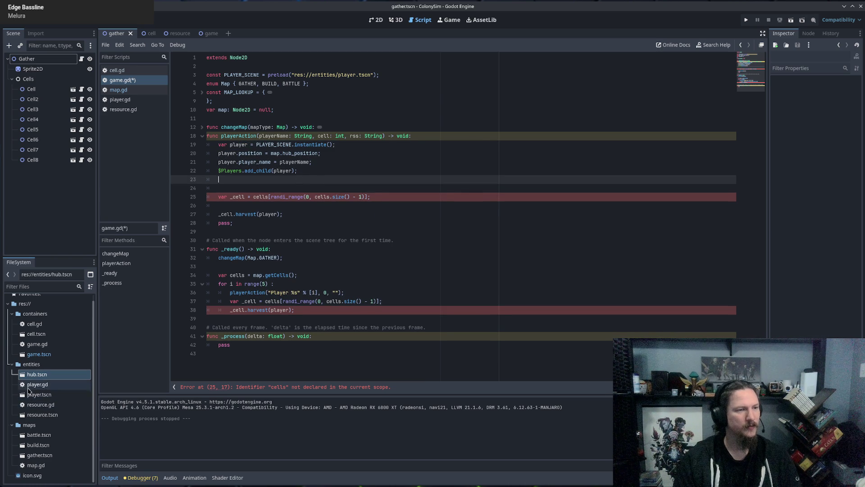
pyautogui.click(36, 394)
pyautogui.click(119, 99)
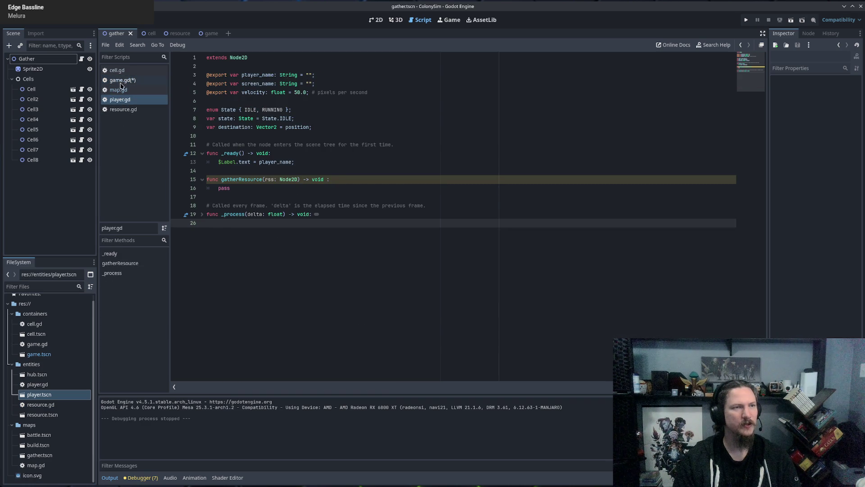
pyautogui.click(120, 80)
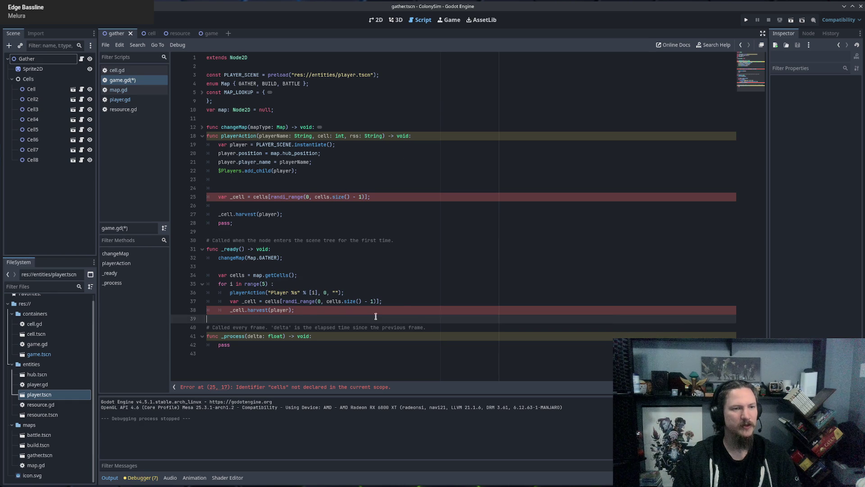
pyautogui.hotkey('ctrl', 'z')
pyautogui.hotkey('ctrl', 'z')
pyautogui.hotkey('ctrl', 'shift', 'z')
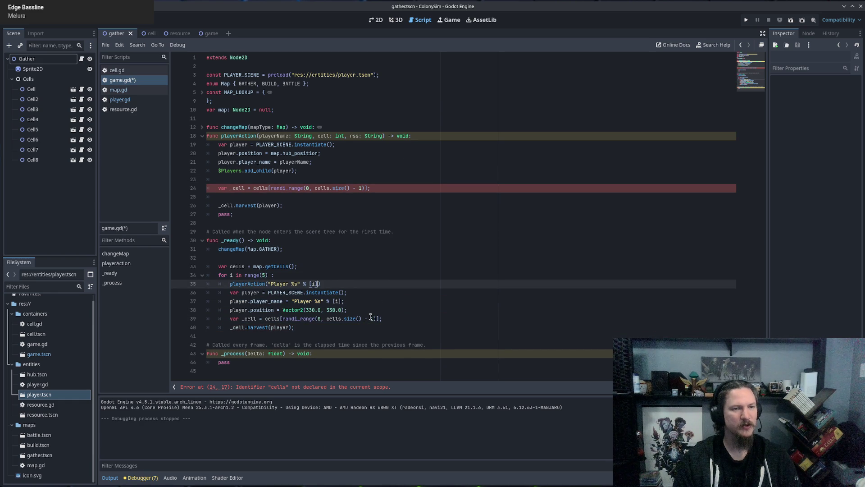
pyautogui.hotkey('ctrl', 'shift', 'z')
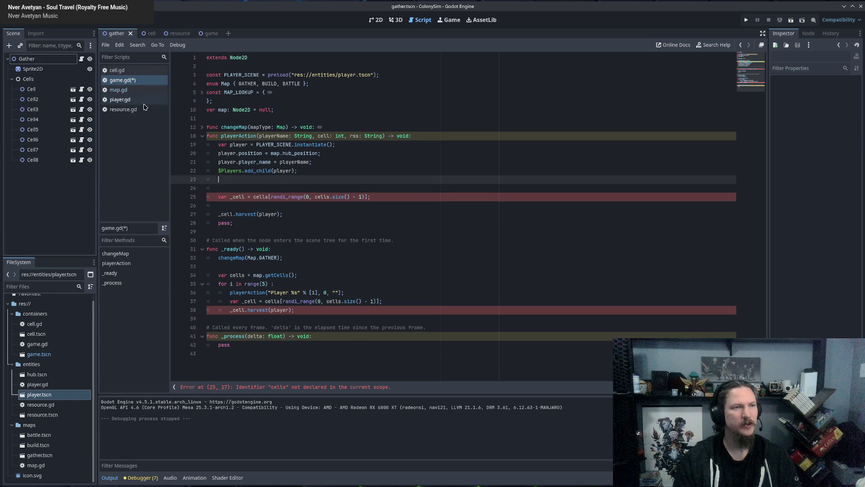
pyautogui.click(129, 100)
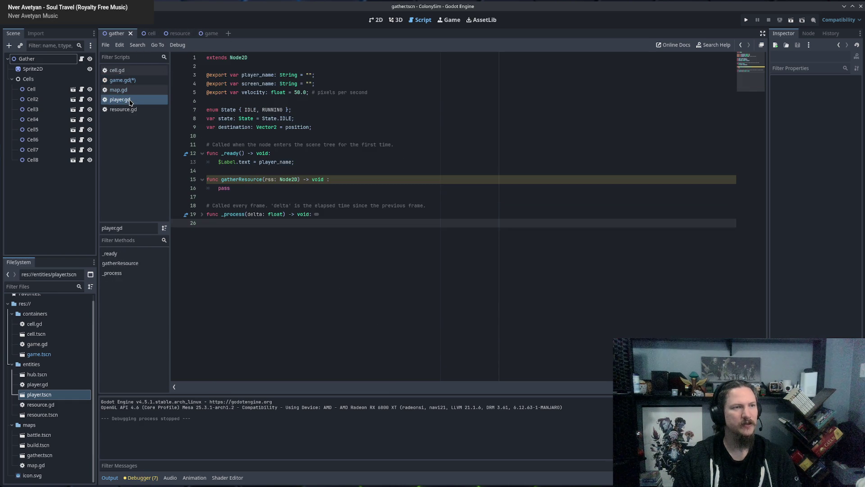
pyautogui.doubleClick(228, 128)
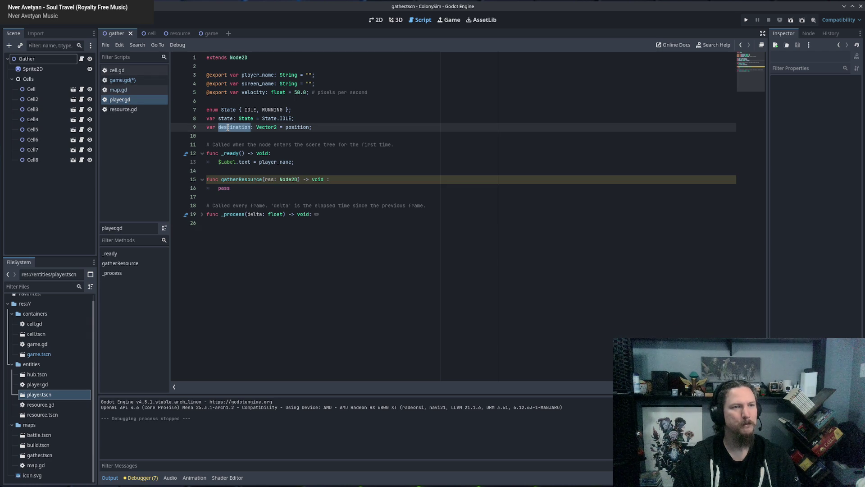
pyautogui.click(122, 80)
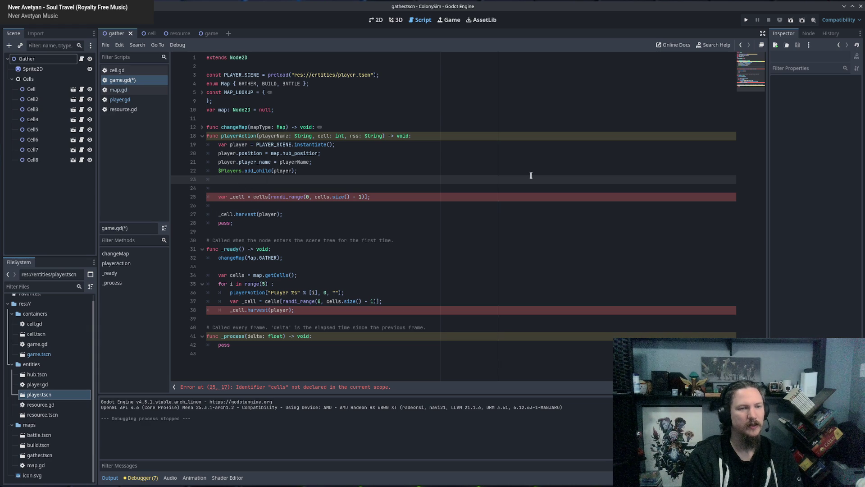
# Step: Remove the extra blank lines and paste the cell lookup line after add_child in playerAction
pyautogui.moveTo(302, 212)
pyautogui.mouseDown()
pyautogui.moveTo(321, 197)
pyautogui.moveTo(320, 186)
pyautogui.mouseUp()
pyautogui.hotkey('ctrl', 'c')
pyautogui.press('BackSpace')
pyautogui.press('BackSpace')
pyautogui.press('BackSpace')
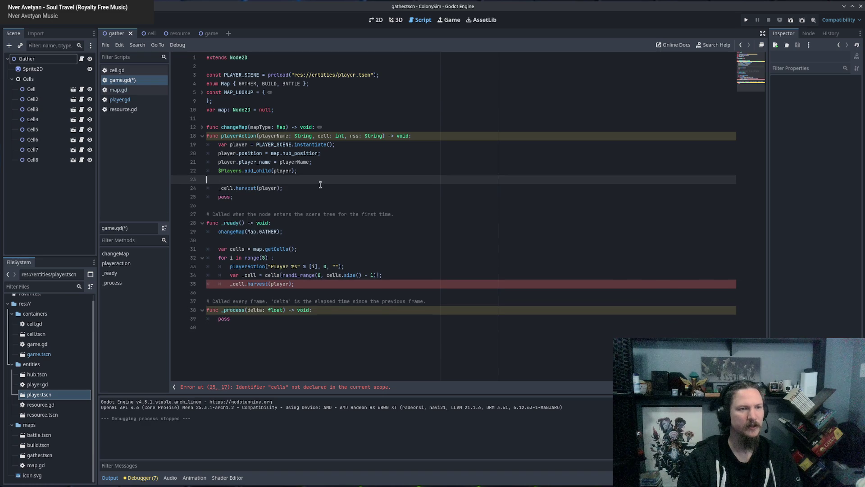
pyautogui.doubleClick(223, 179)
pyautogui.click(333, 171)
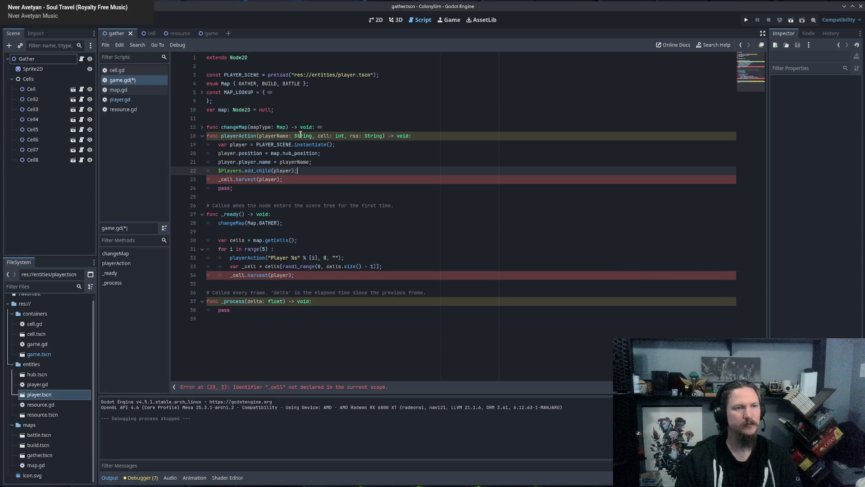
pyautogui.doubleClick(324, 136)
pyautogui.click(315, 172)
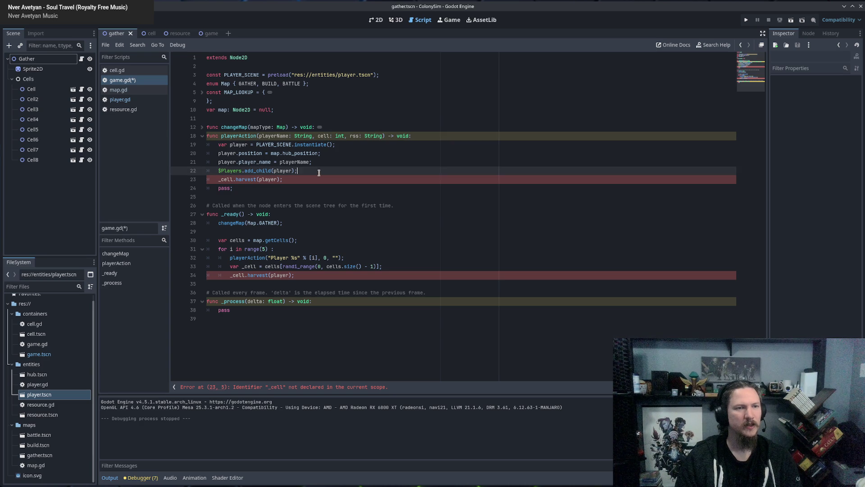
pyautogui.press('Return')
pyautogui.hotkey('ctrl', 'v')
pyautogui.press('Return')
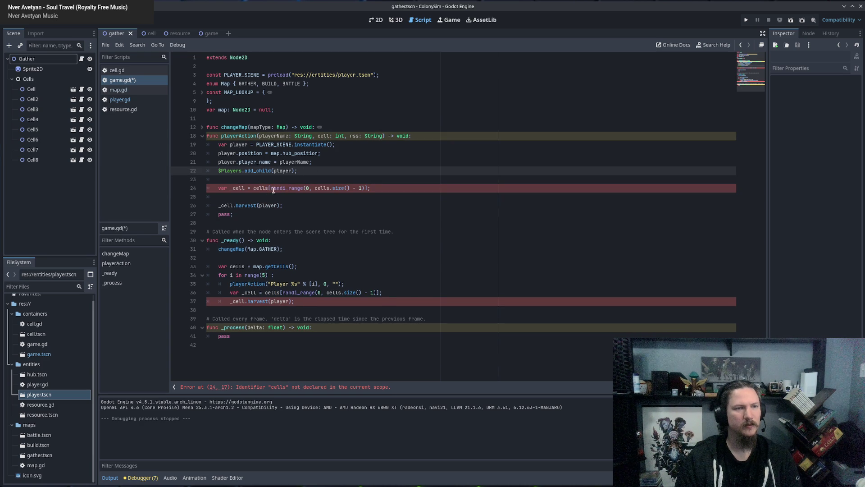
# Step: Replace the lookup's random index with the cell parameter and remove the empty line above it
pyautogui.click(271, 188)
pyautogui.keyDown('shift'); pyautogui.click(364, 187); pyautogui.keyUp('shift')
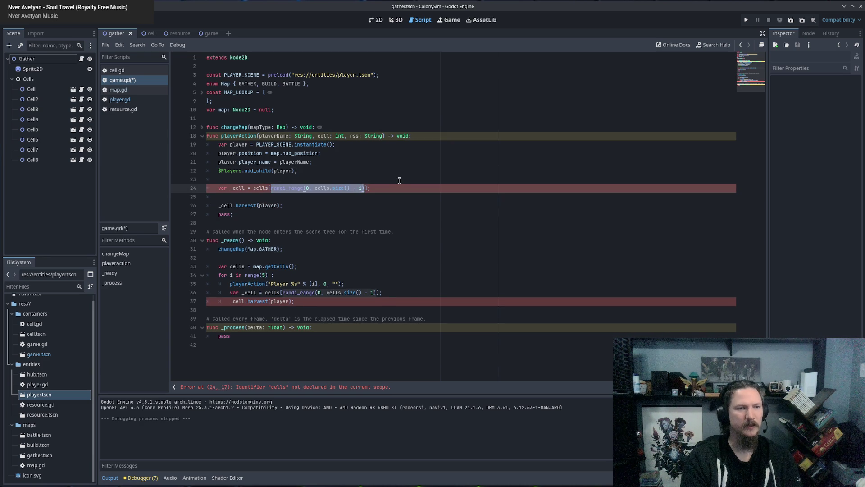
pyautogui.write('cell = cells[cell')
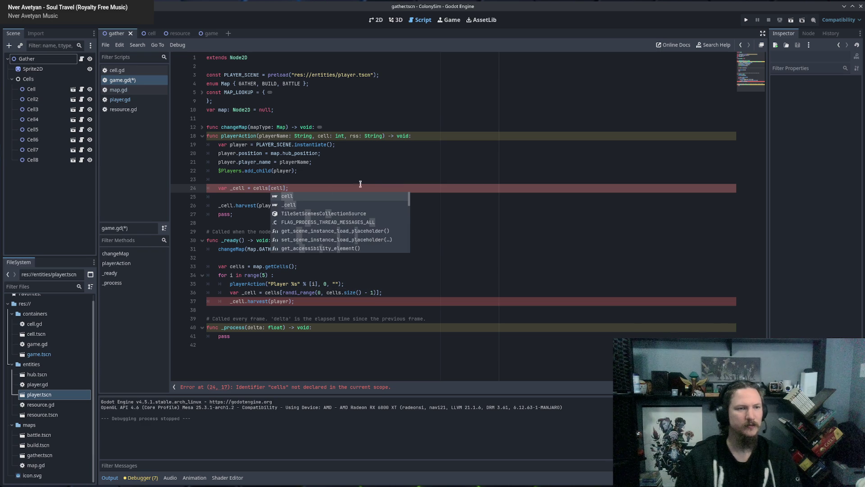
pyautogui.click(398, 180)
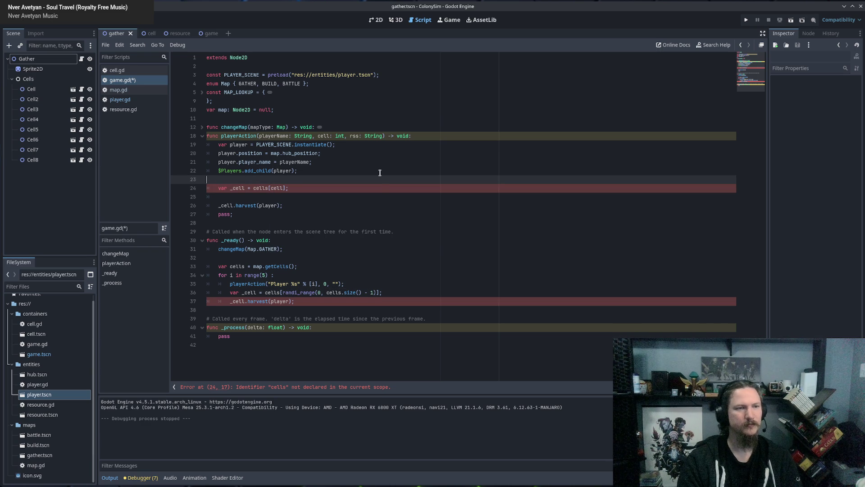
pyautogui.press('BackSpace')
pyautogui.click(332, 129)
pyautogui.click(278, 180)
pyautogui.moveTo(278, 181)
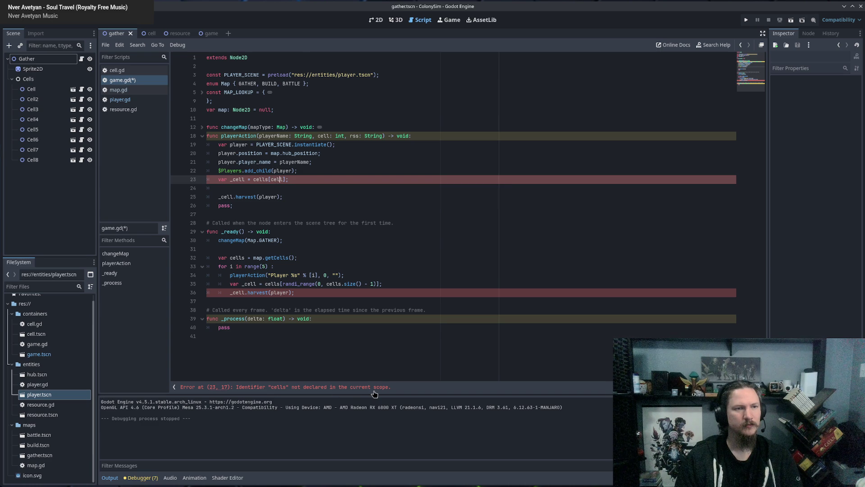
# Step: Make the lookup read map.getCells()[cell] instead of the undeclared cells, removing the blank line
pyautogui.doubleClick(260, 180)
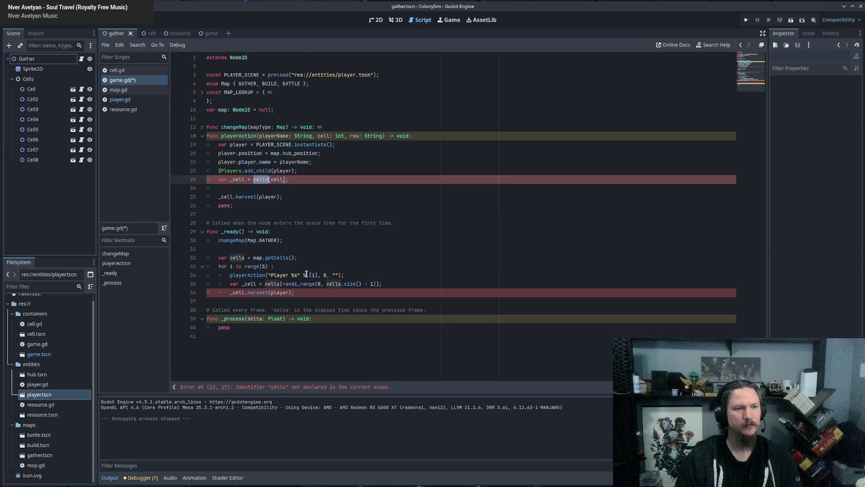
pyautogui.click(272, 282)
pyautogui.moveTo(311, 257)
pyautogui.mouseDown()
pyautogui.moveTo(215, 258)
pyautogui.moveTo(295, 257)
pyautogui.mouseUp()
pyautogui.hotkey('ctrl', 'c')
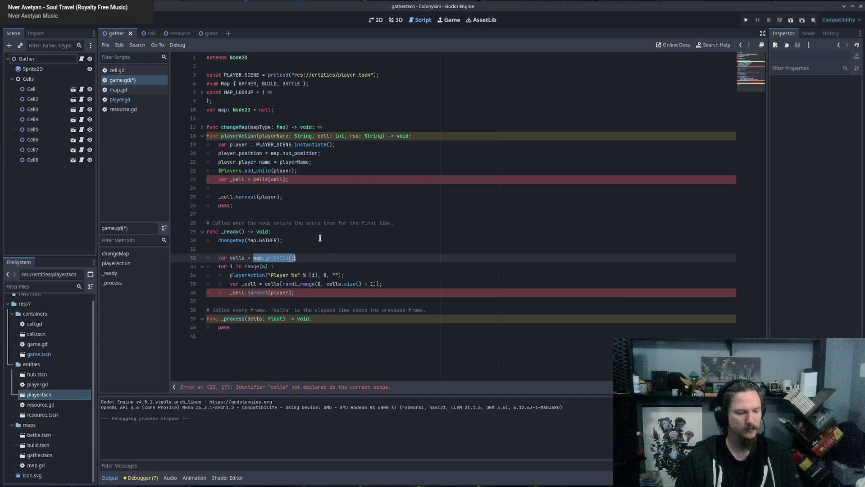
pyautogui.doubleClick(257, 179)
pyautogui.hotkey('ctrl', 'v')
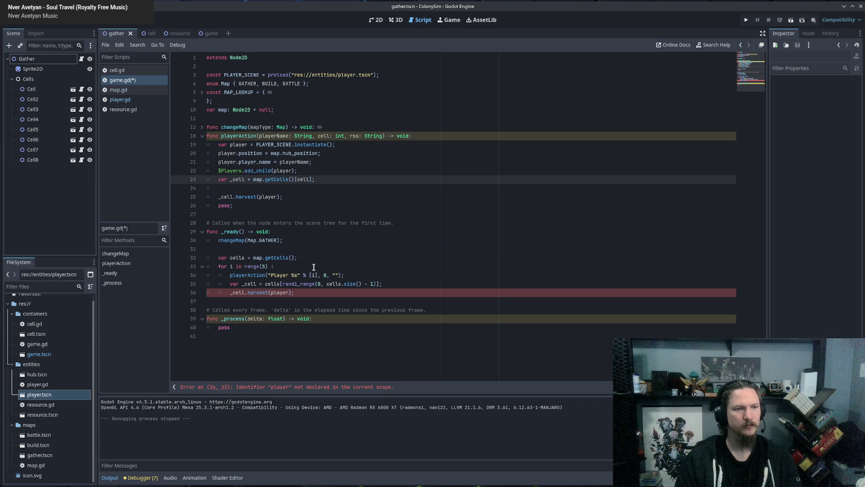
pyautogui.click(314, 266)
pyautogui.click(297, 280)
pyautogui.click(304, 292)
pyautogui.click(237, 178)
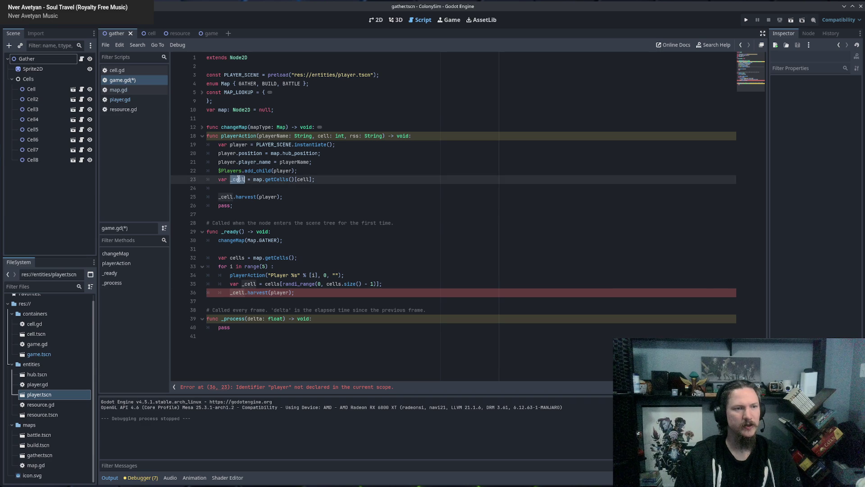
pyautogui.click(247, 189)
pyautogui.press('BackSpace')
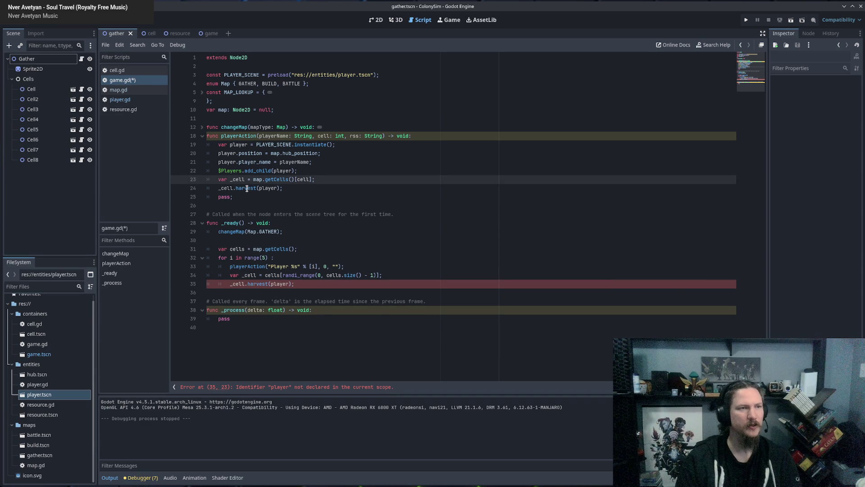
# Step: Save game.gd and open the cell scene's cell.gd script
pyautogui.click(348, 190)
pyautogui.hotkey('ctrl', 's')
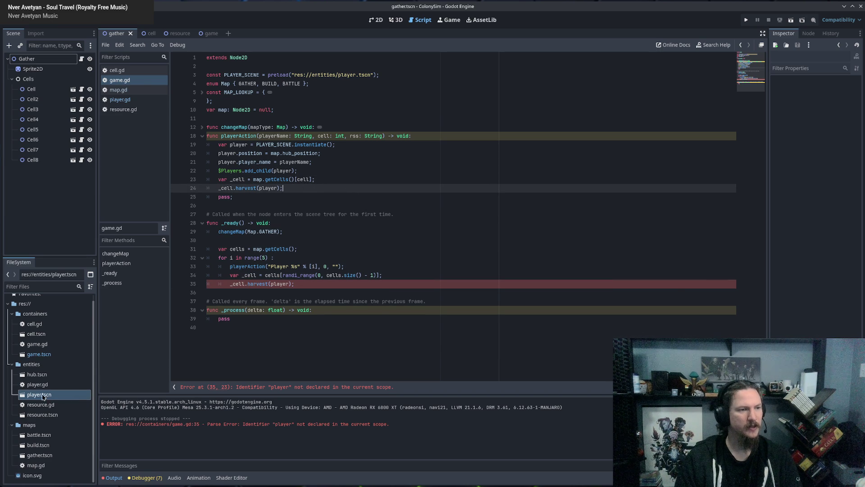
pyautogui.doubleClick(40, 334)
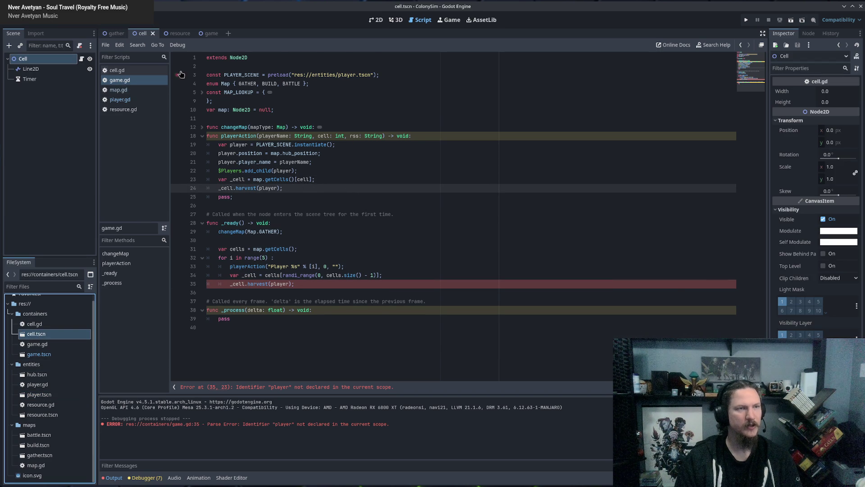
pyautogui.click(154, 70)
# Step: Start a 'player.destination =' line at the top of the harvest function
pyautogui.click(230, 180)
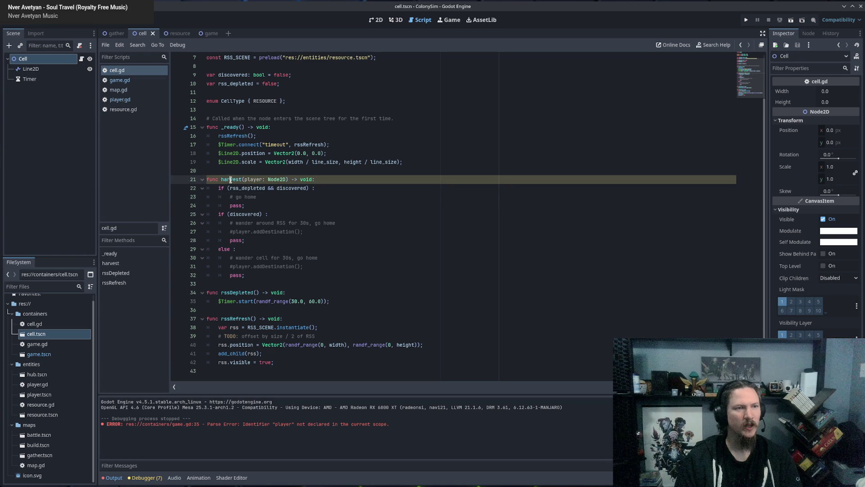
pyautogui.click(345, 179)
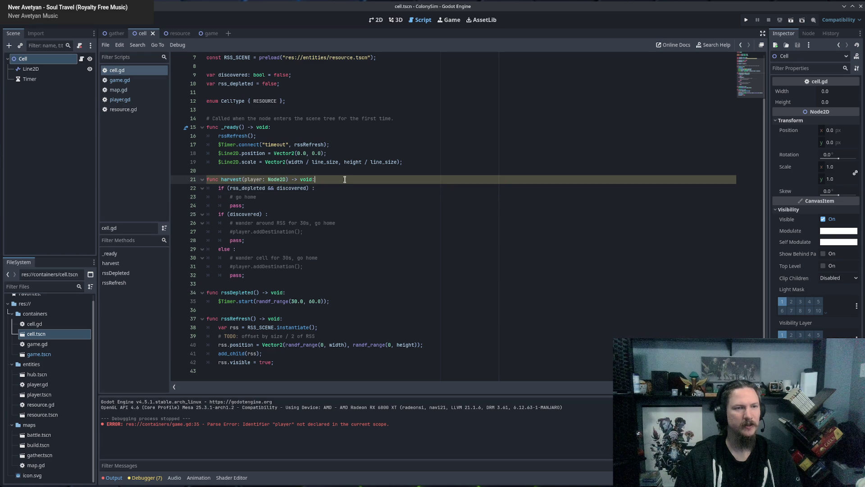
pyautogui.press('Return')
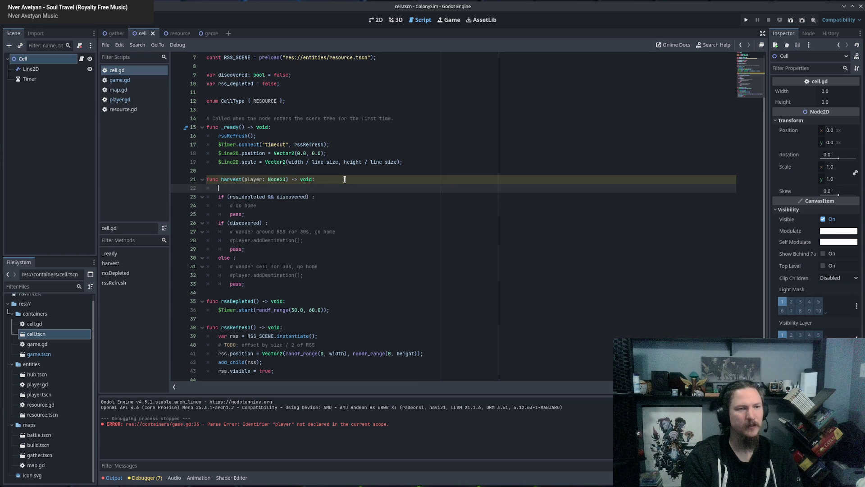
pyautogui.write('player.')
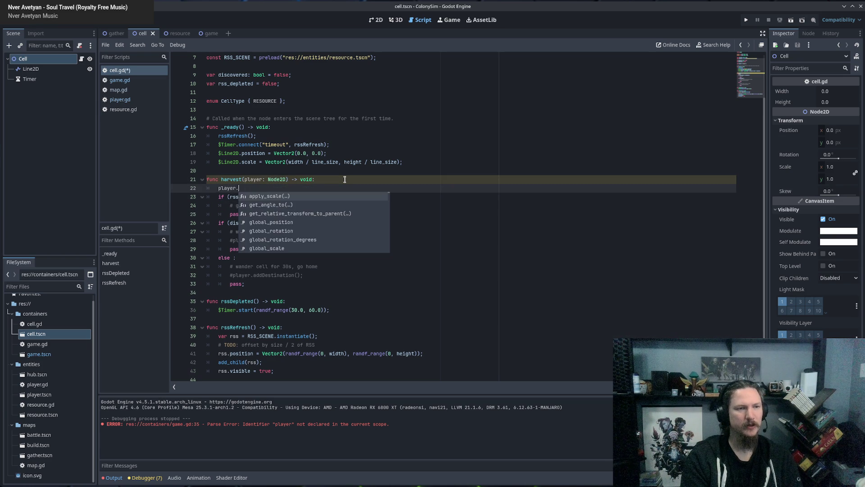
pyautogui.write('destination')
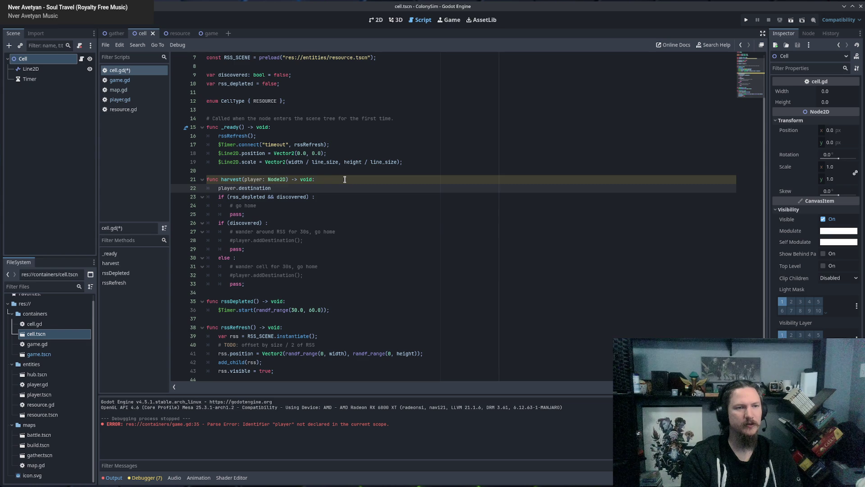
pyautogui.press('Escape')
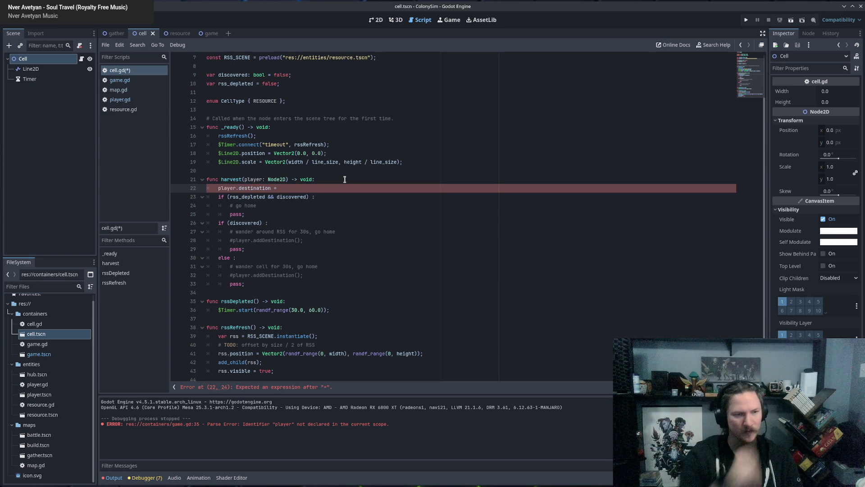
# Step: Review the rss position and visibility code in rssRefresh
pyautogui.scroll(-1, 396, 260)
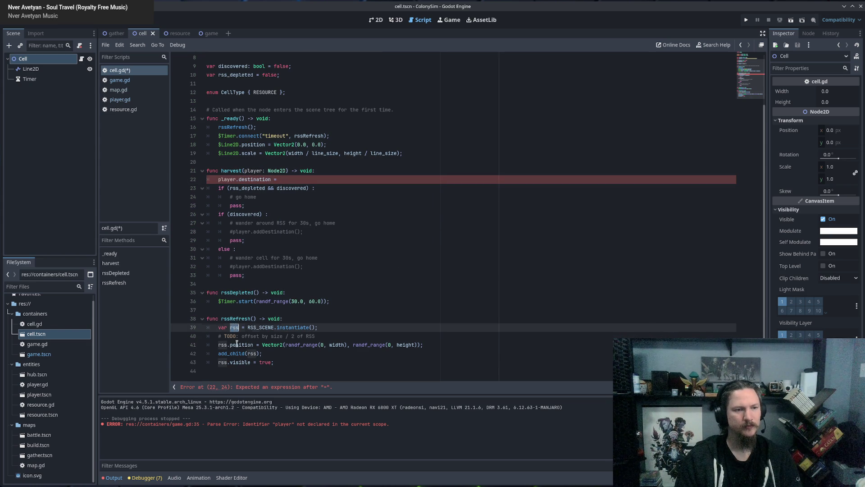
pyautogui.doubleClick(272, 344)
pyautogui.click(470, 342)
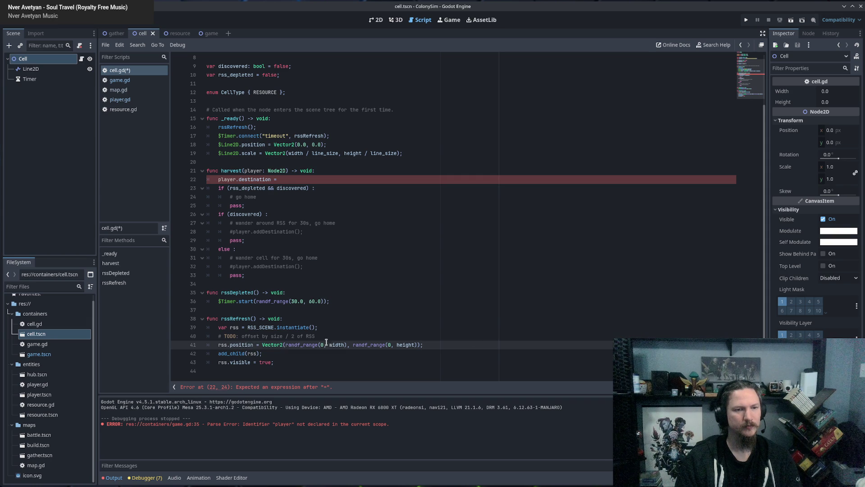
pyautogui.doubleClick(223, 344)
pyautogui.click(224, 362)
pyautogui.press('End')
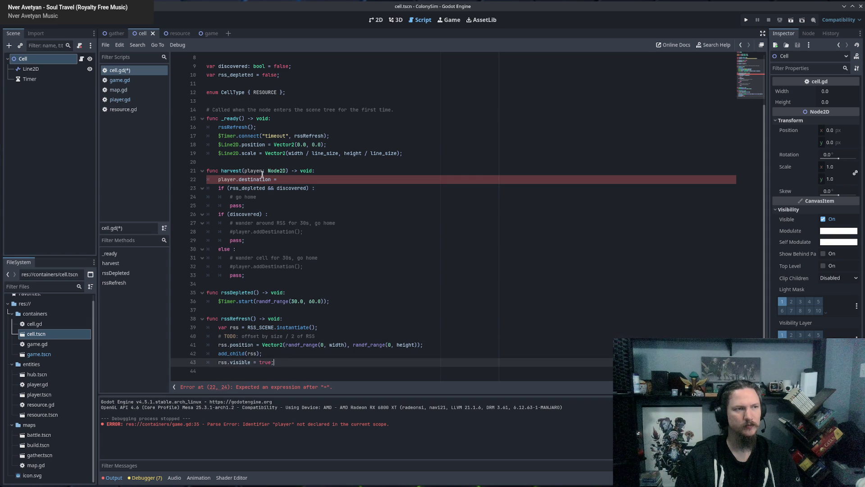
pyautogui.scroll(3, 346, 174)
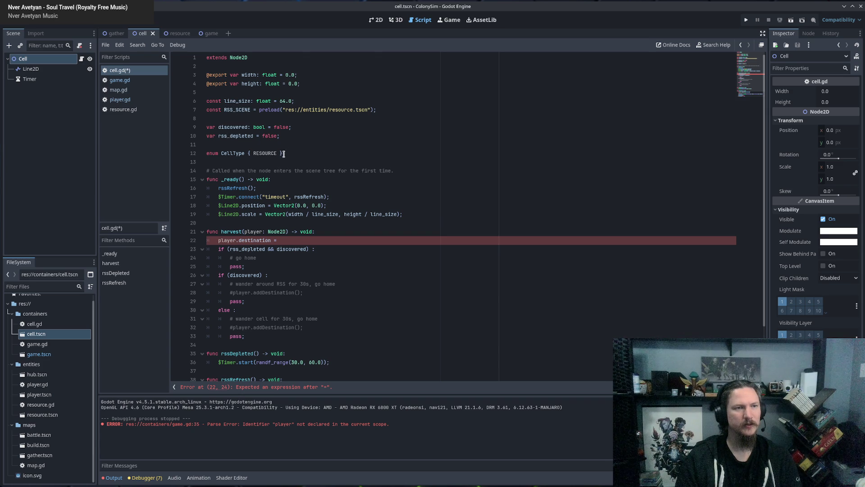
pyautogui.scroll(-3, 286, 153)
# Step: Remove 'var' before rss in rssRefresh so it assigns rather than declares
pyautogui.doubleClick(234, 319)
pyautogui.click(234, 327)
pyautogui.click(235, 345)
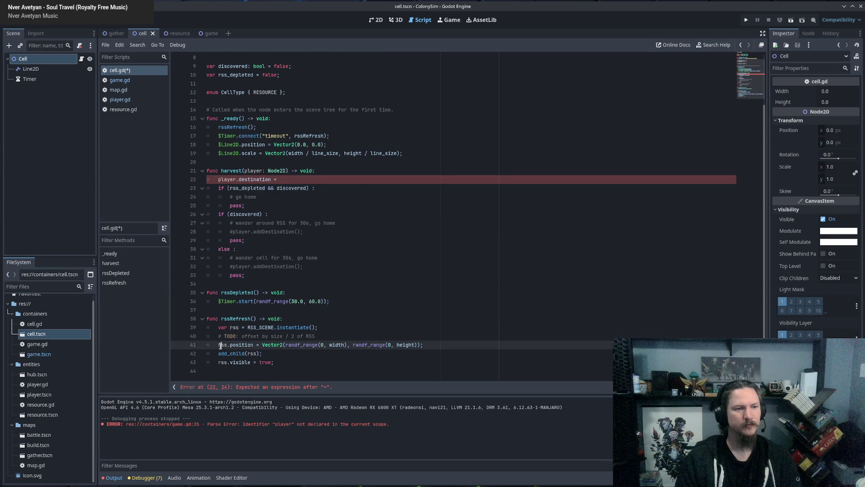
pyautogui.click(225, 351)
pyautogui.doubleClick(223, 362)
pyautogui.click(237, 330)
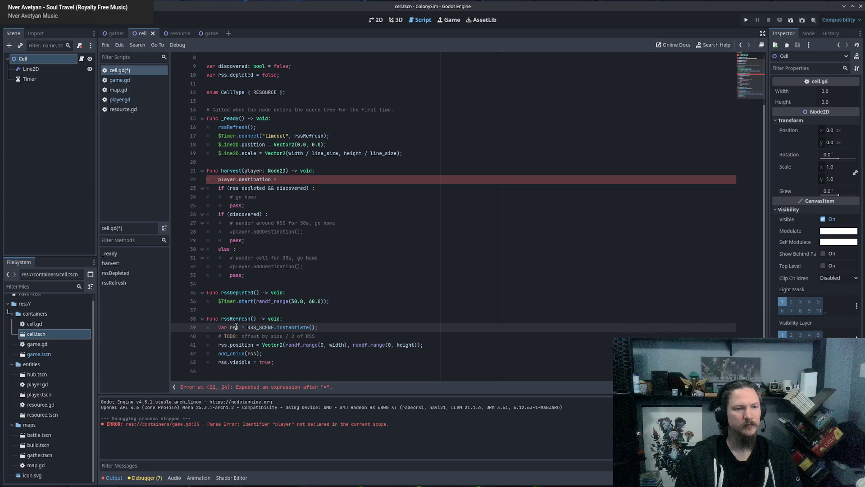
pyautogui.doubleClick(223, 327)
pyautogui.press('Delete')
pyautogui.press('Delete')
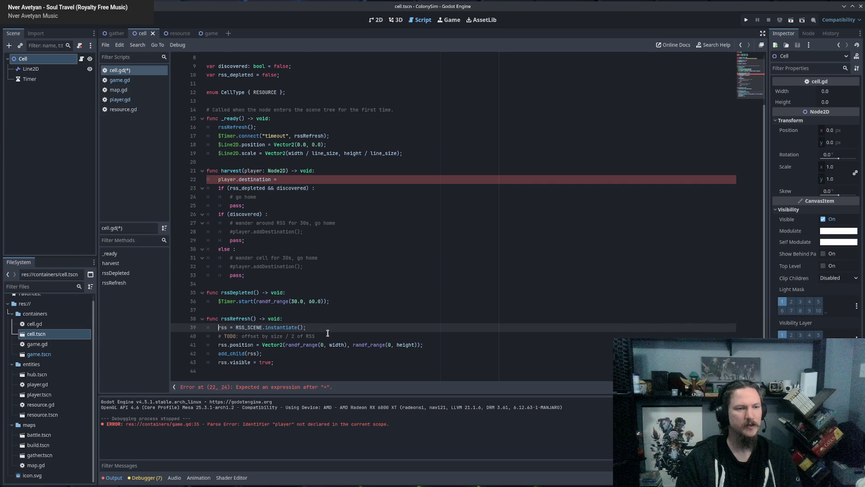
# Step: Add a member variable 'var rss: Node2D = null;' after the rss_depleted declaration
pyautogui.scroll(2, 308, 256)
pyautogui.scroll(1, 308, 256)
pyautogui.click(302, 137)
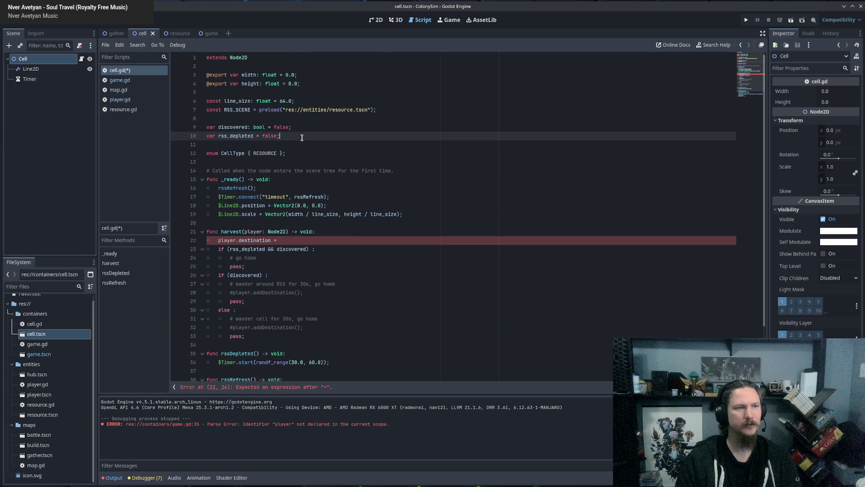
pyautogui.press('Return')
pyautogui.write('var rss')
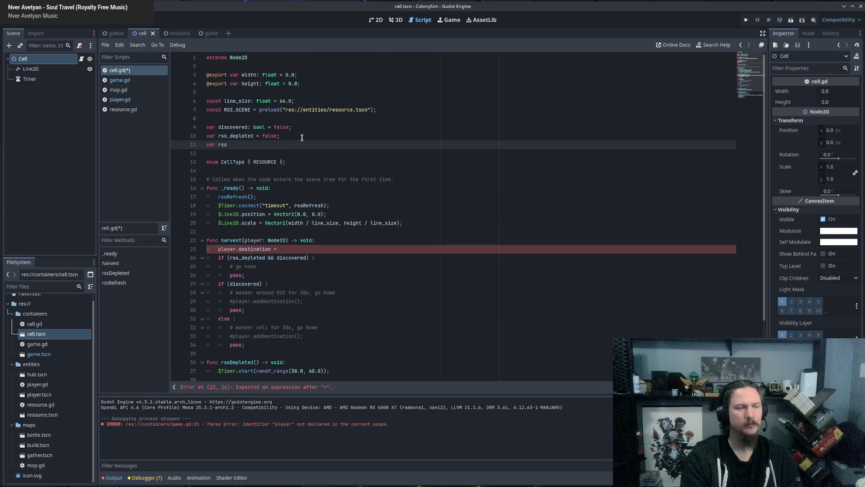
pyautogui.write(': Node2D = ')
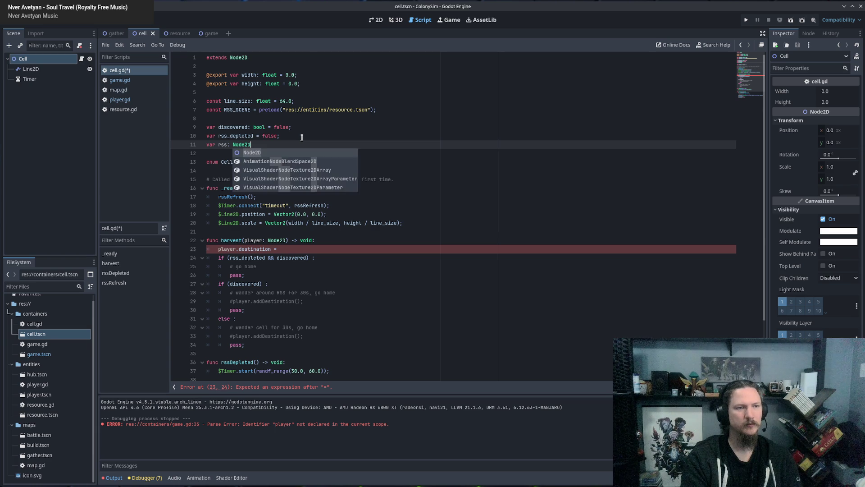
pyautogui.write('null;')
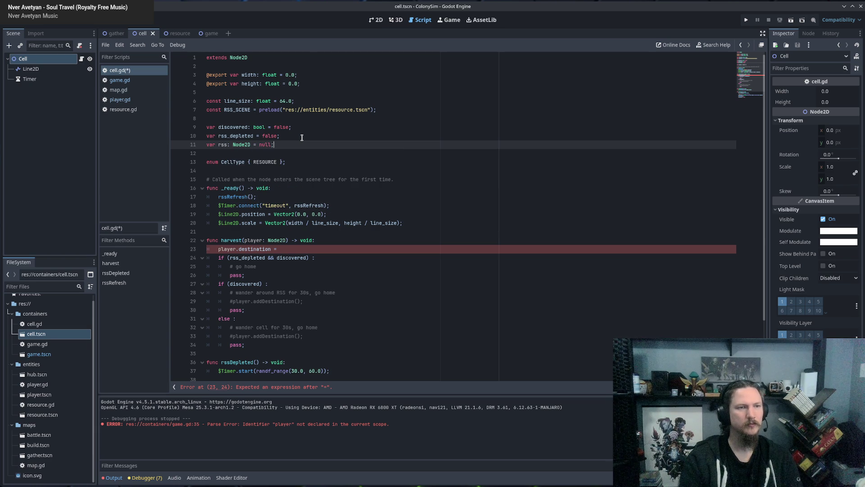
pyautogui.click(316, 228)
# Step: Complete line 23 as player.destination = rss.position;, save cell.gd, and show the gather scene
pyautogui.click(348, 246)
pyautogui.write('ss.')
pyautogui.write('posit')
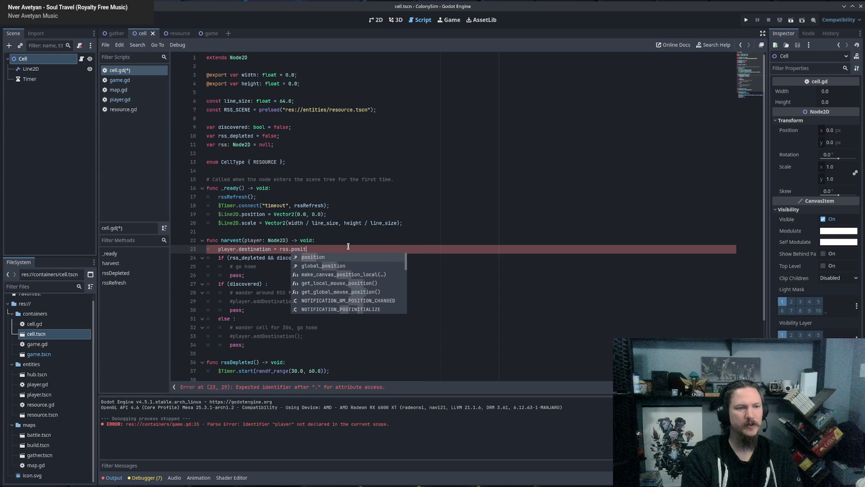
pyautogui.press('Return')
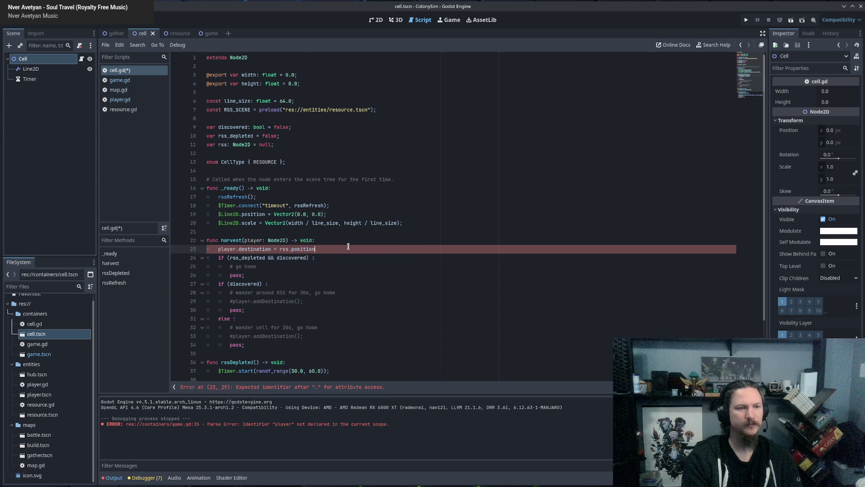
pyautogui.write(';')
pyautogui.scroll(-3, 360, 241)
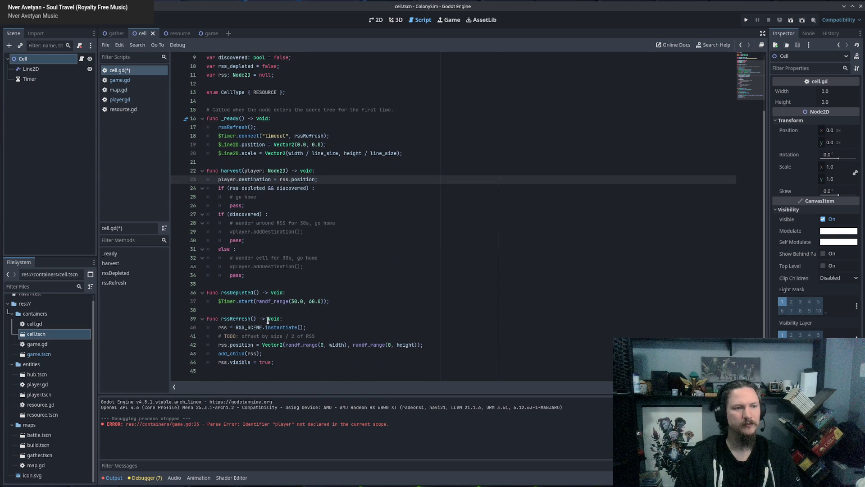
pyautogui.click(408, 310)
pyautogui.hotkey('ctrl', 's')
pyautogui.click(109, 35)
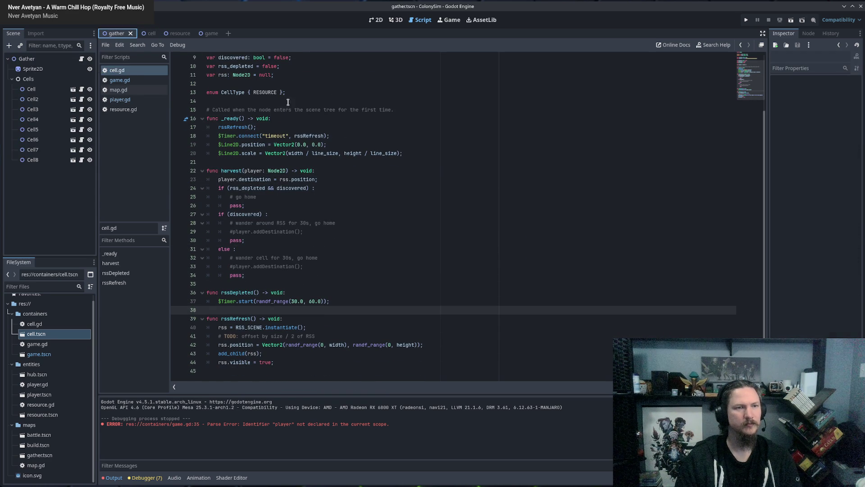
# Step: Switch to the browser and maximize the environment.mp4 video preview
pyautogui.click(301, 153)
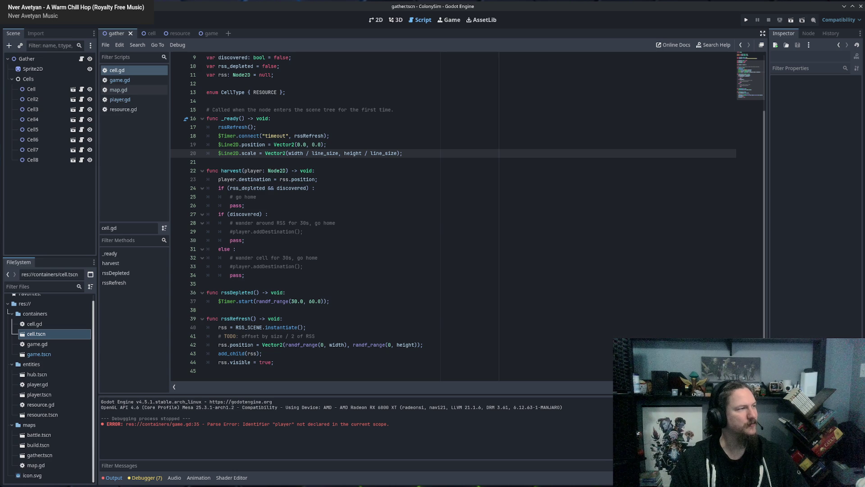
pyautogui.hotkey('alt', 'Tab')
pyautogui.doubleClick(362, 127)
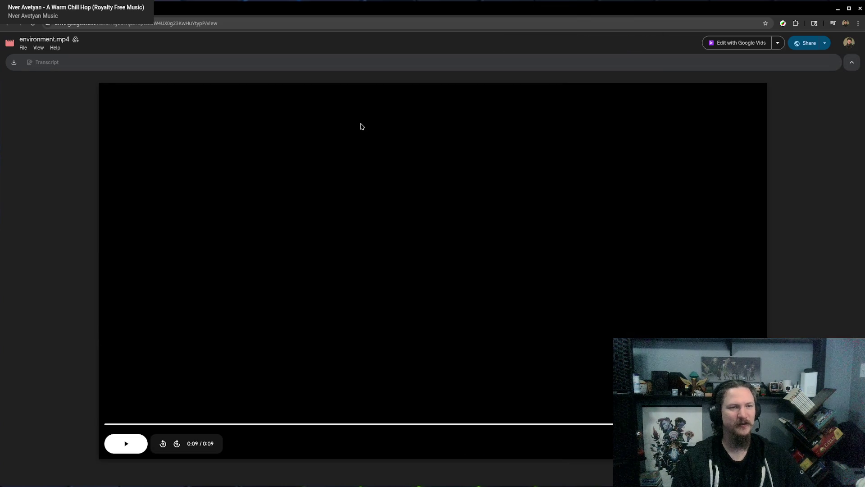
# Step: Replay environment.mp4 in Google Drive, then return to Godot showing cell.gd
pyautogui.click(128, 443)
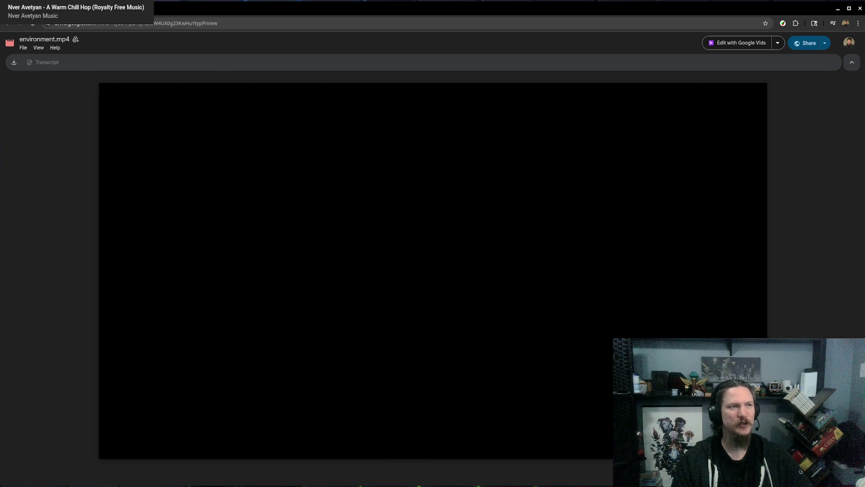
pyautogui.hotkey('alt', 'Tab')
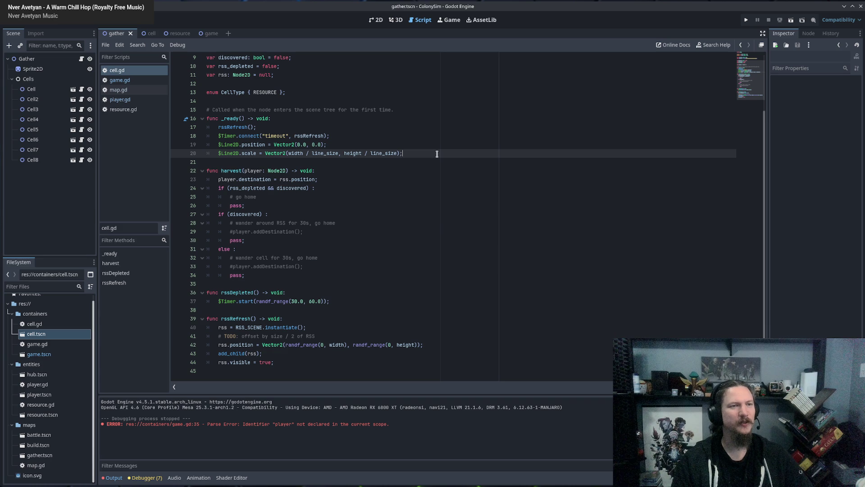
pyautogui.click(225, 162)
pyautogui.click(419, 154)
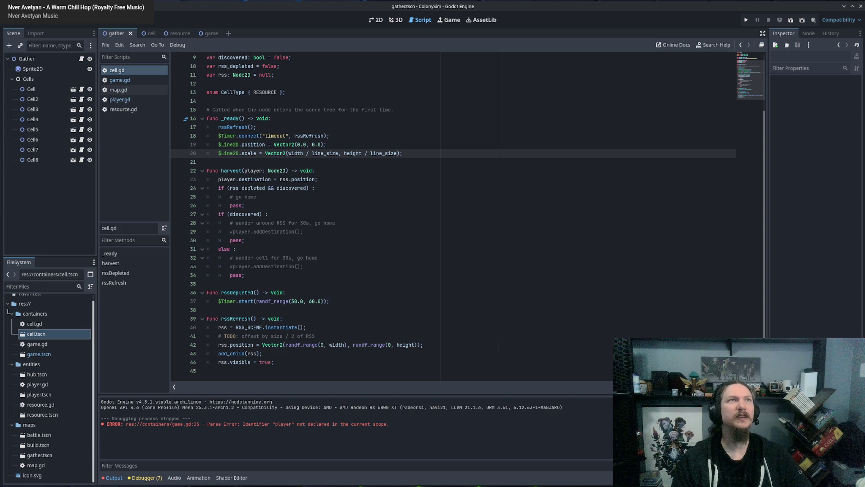
pyautogui.click(378, 278)
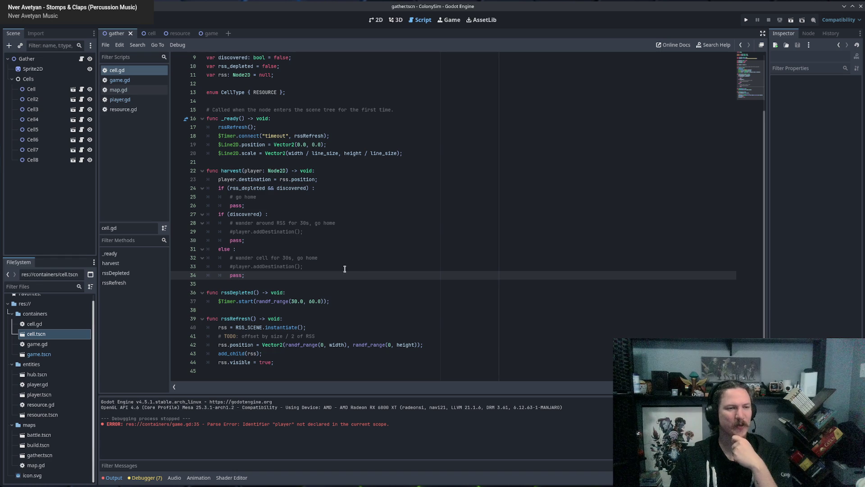
pyautogui.click(322, 234)
pyautogui.click(325, 249)
pyautogui.click(366, 271)
pyautogui.click(338, 248)
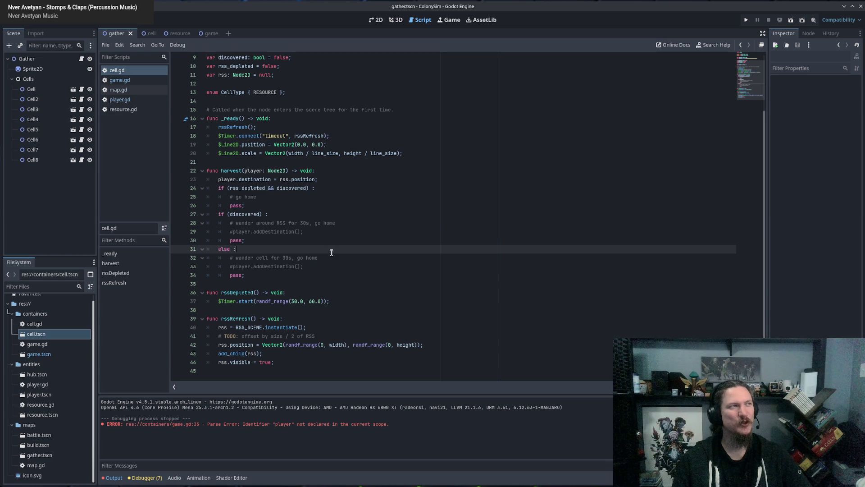
pyautogui.moveTo(236, 249); pyautogui.dragTo(206, 250)
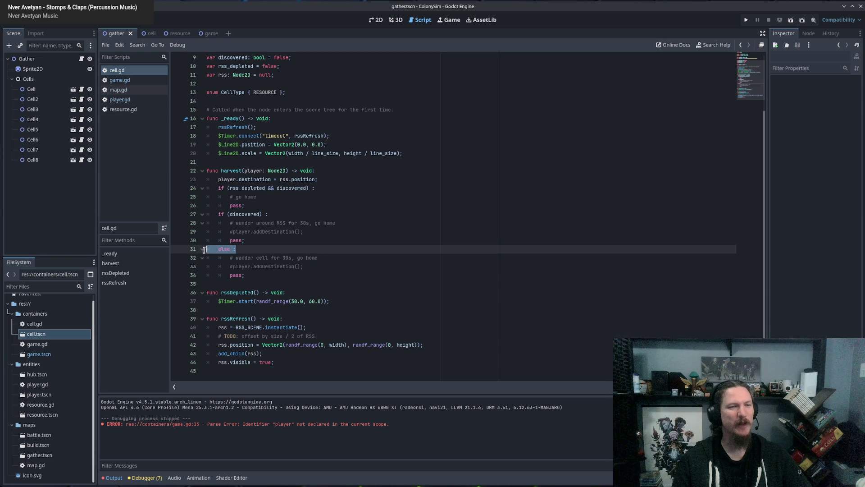
pyautogui.click(265, 249)
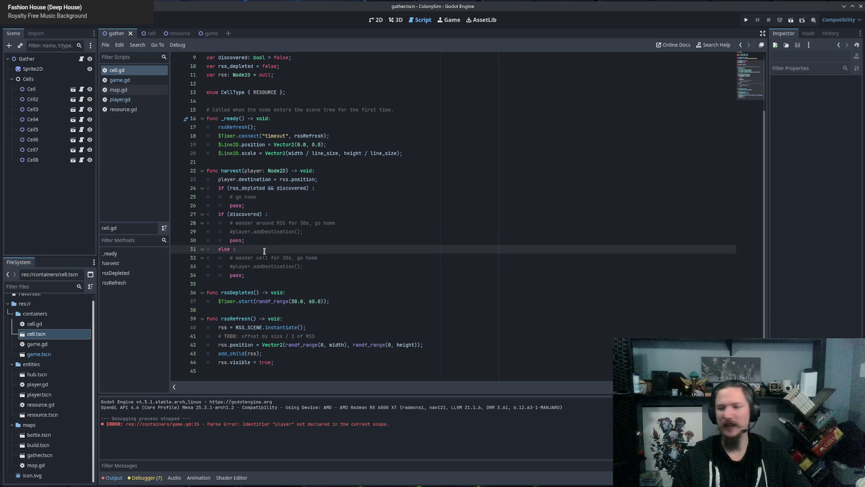
pyautogui.click(268, 273)
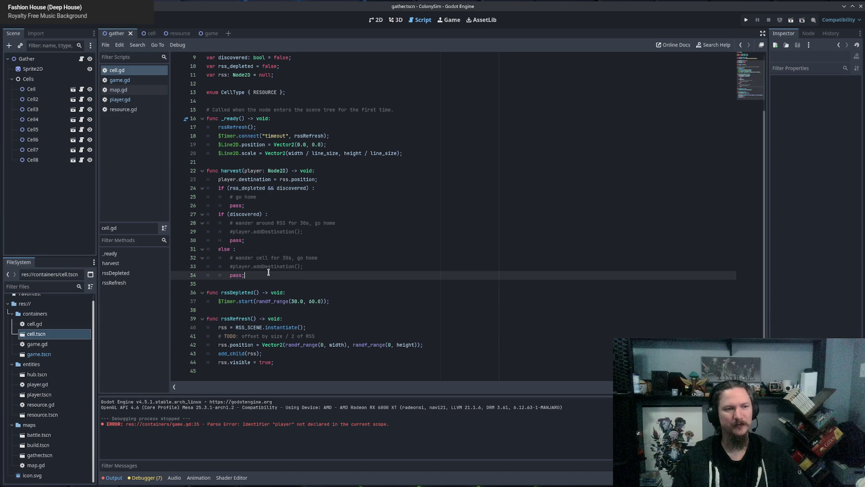
pyautogui.press('Up')
pyautogui.press('Up')
pyautogui.press('Up')
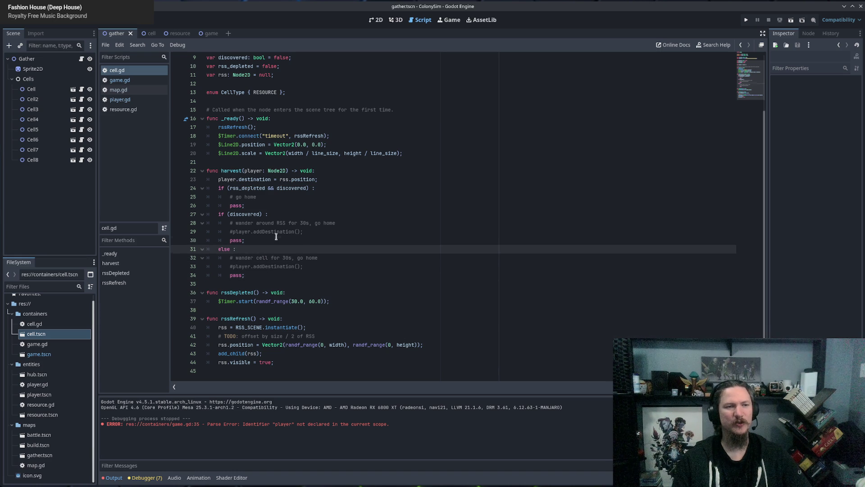
pyautogui.click(338, 187)
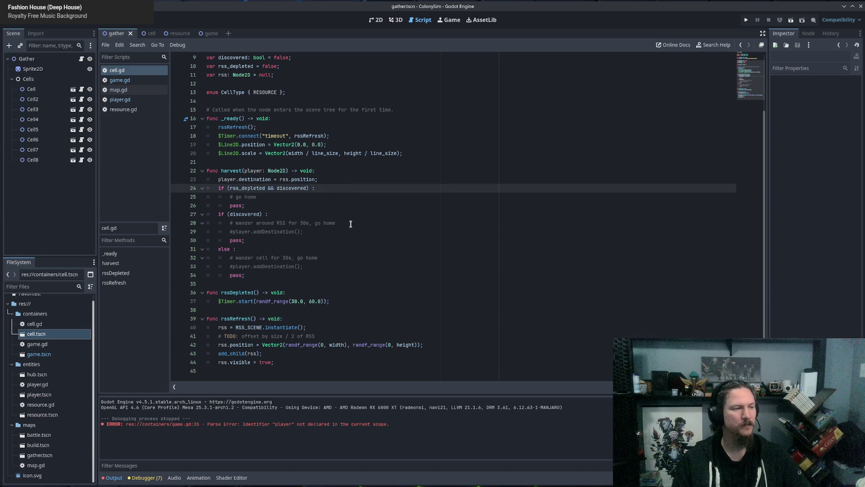
pyautogui.click(263, 245)
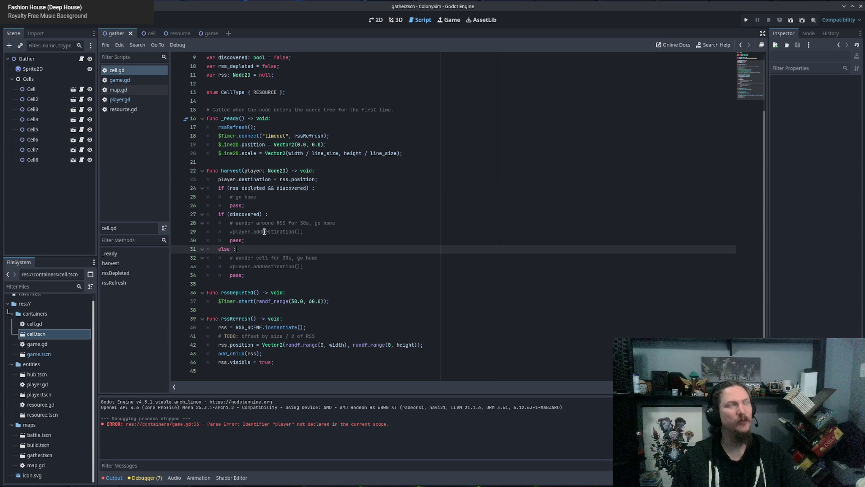
pyautogui.click(254, 240)
pyautogui.click(256, 249)
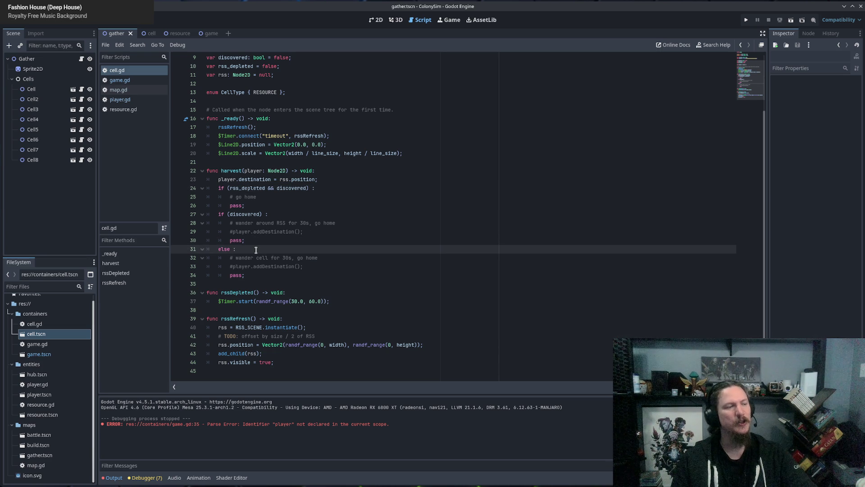
pyautogui.click(255, 241)
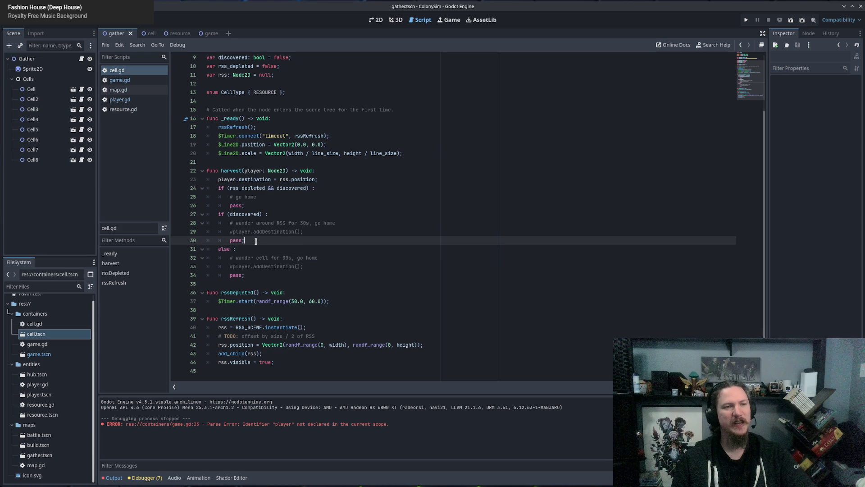
pyautogui.click(249, 249)
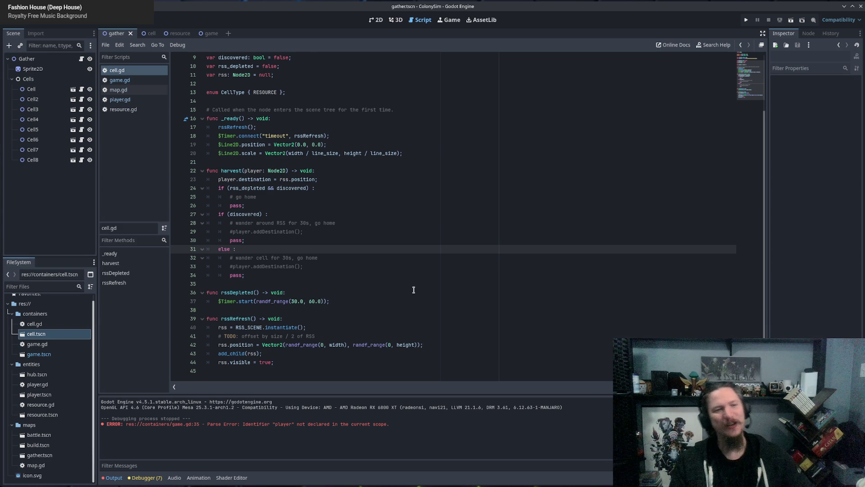
pyautogui.click(271, 279)
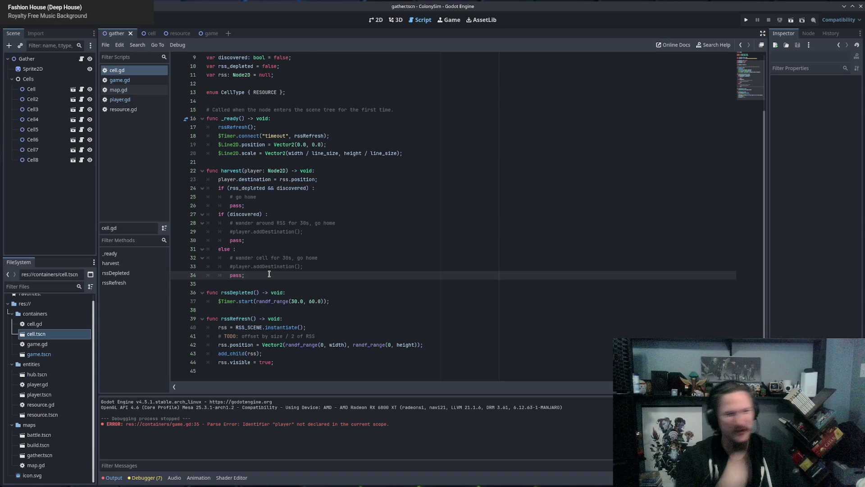
pyautogui.click(463, 224)
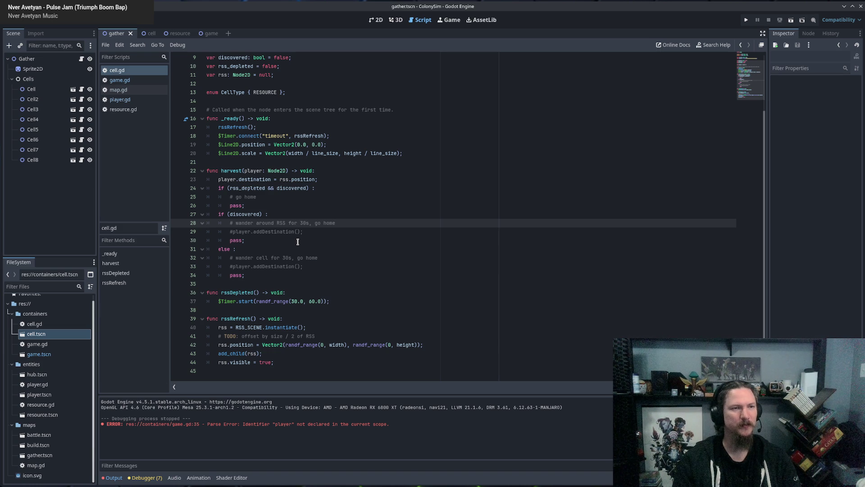
pyautogui.click(348, 195)
pyautogui.click(331, 216)
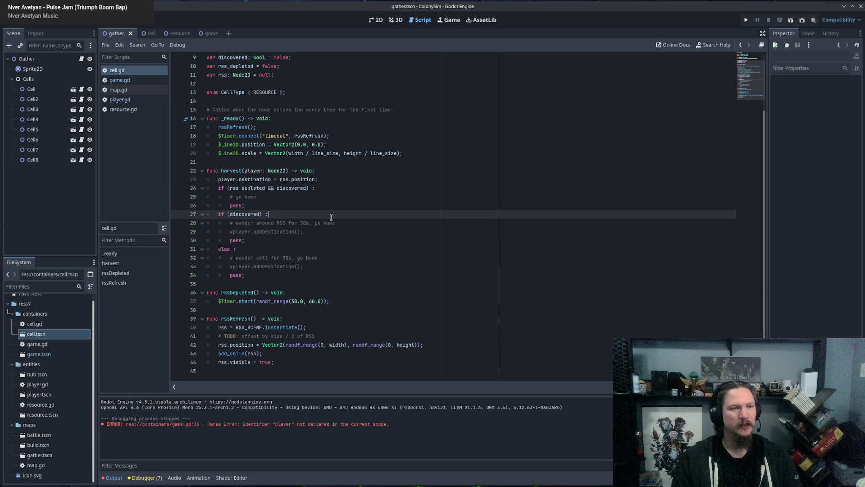
pyautogui.doubleClick(239, 179)
pyautogui.click(350, 176)
pyautogui.click(345, 238)
# Step: Test-run ColonySim, close it, and inspect where playerAction is used in game.gd
pyautogui.press('F5')
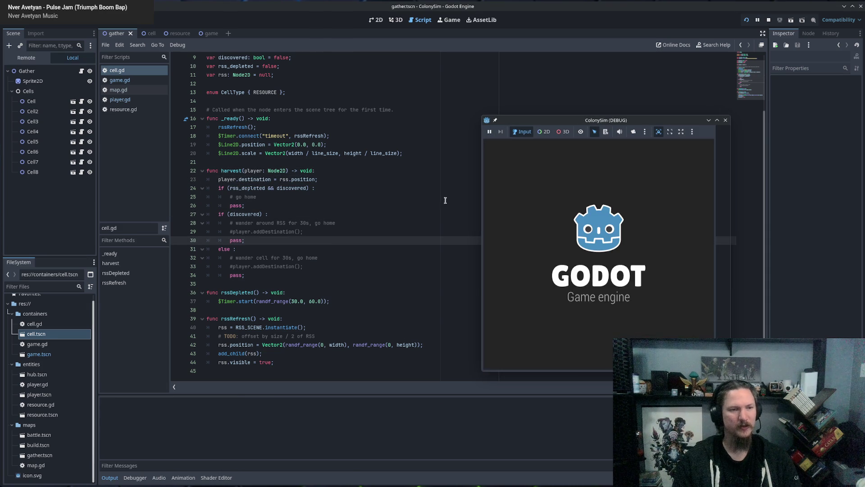
pyautogui.click(725, 122)
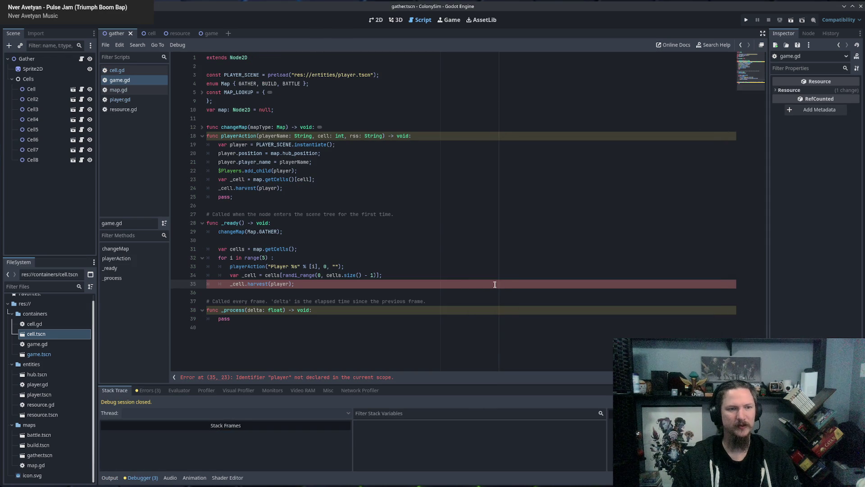
pyautogui.click(277, 135)
pyautogui.click(221, 180)
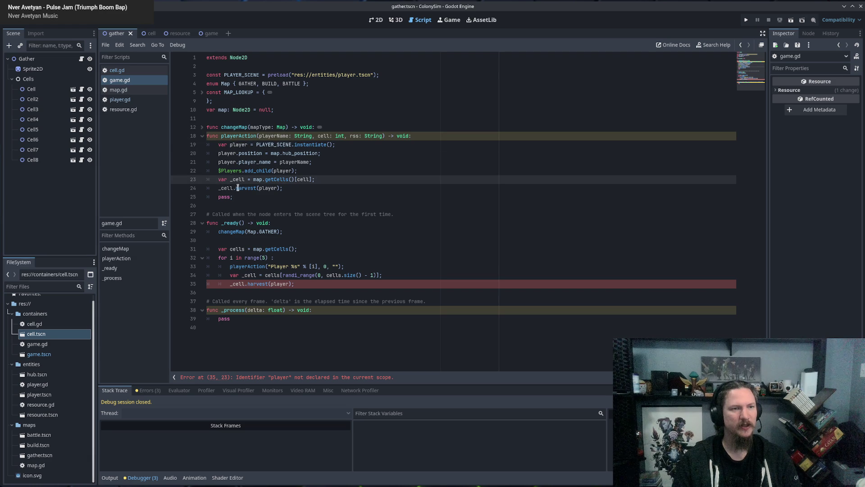
pyautogui.click(252, 195)
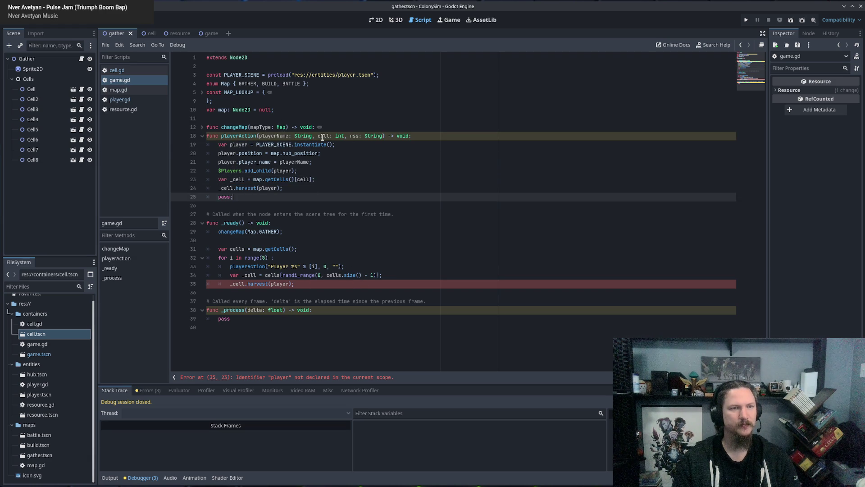
pyautogui.doubleClick(250, 135)
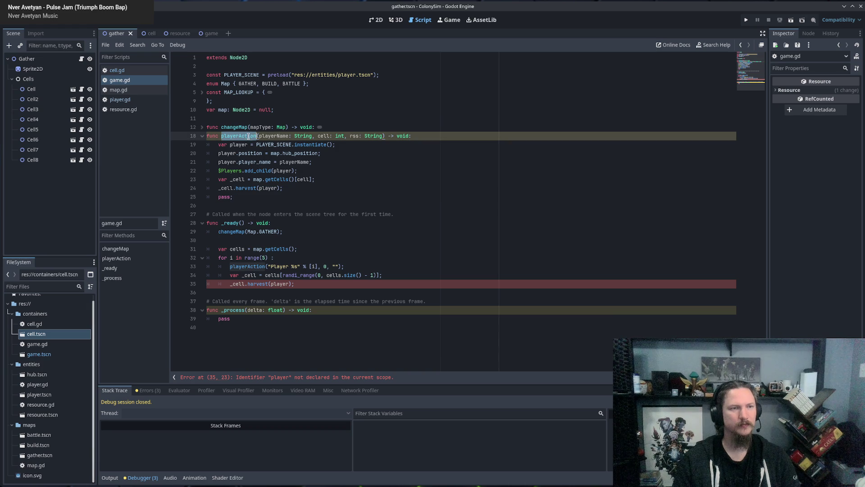
# Step: Move the randi_range cell index from line 34 into playerAction's 0 argument
pyautogui.doubleClick(323, 266)
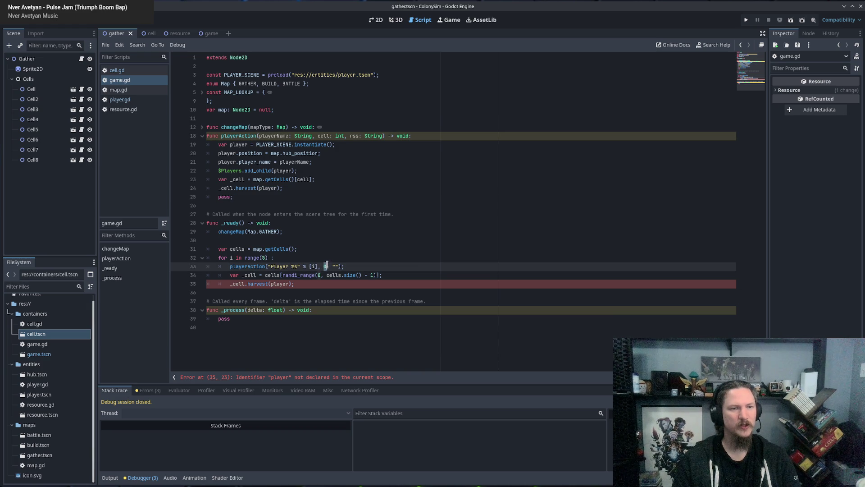
pyautogui.write('i')
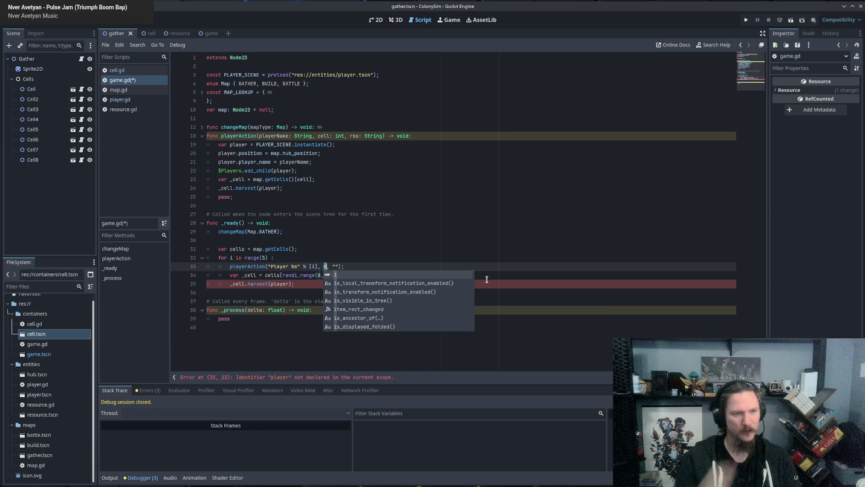
pyautogui.hotkey('ctrl', 's')
pyautogui.press('Escape')
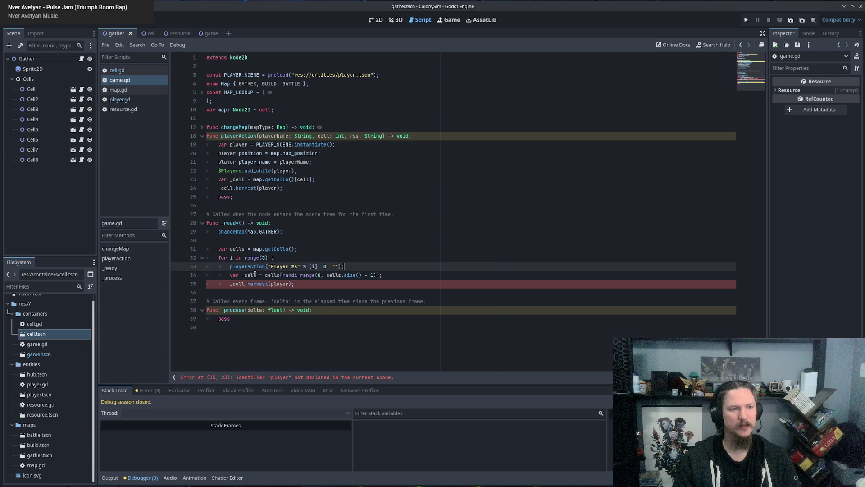
pyautogui.click(265, 275)
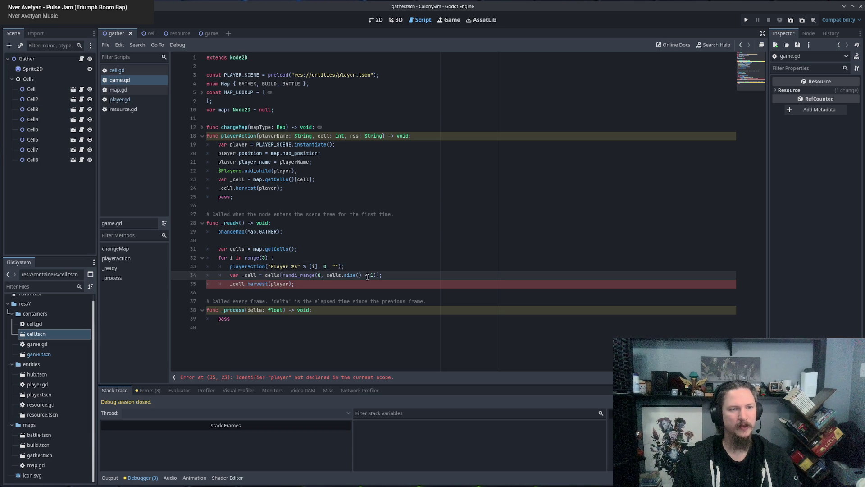
pyautogui.keyDown('shift'); pyautogui.click(378, 275); pyautogui.keyUp('shift')
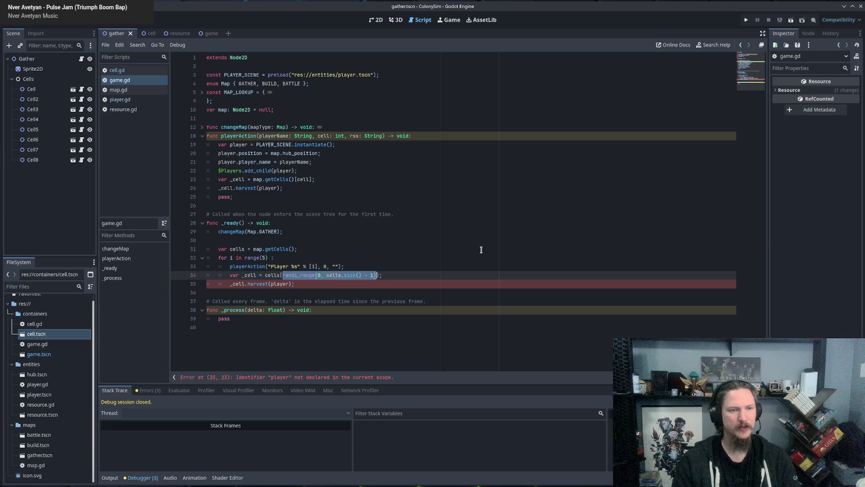
pyautogui.press('Delete')
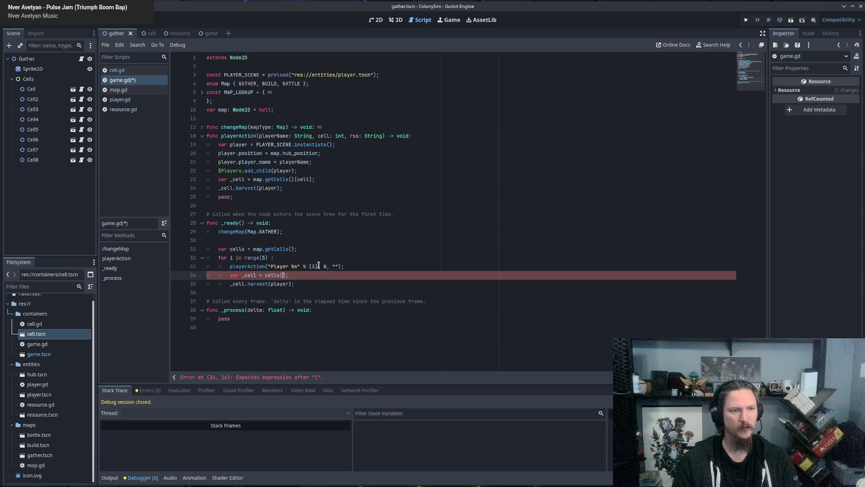
pyautogui.click(326, 266)
pyautogui.write('randi_range(0, cells.size() - 1)')
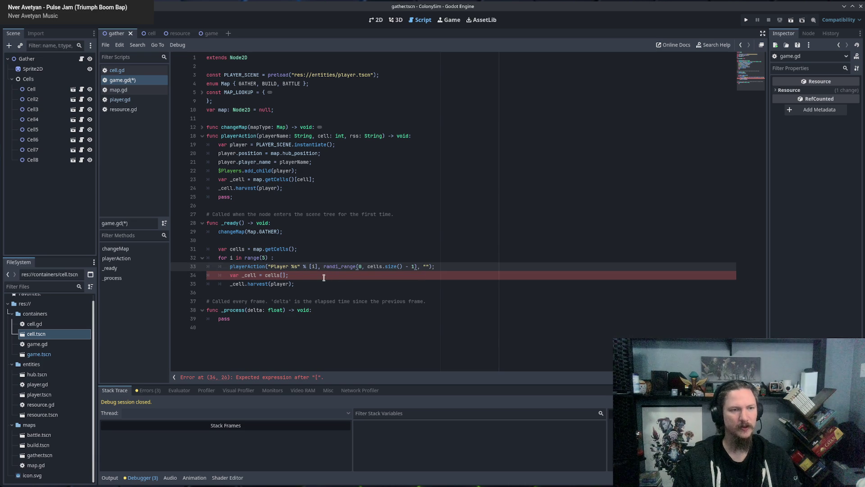
# Step: Delete the leftover _cell and _cell.harvest lines and join the call onto the for line
pyautogui.click(450, 267)
pyautogui.hotkey('shift', 'Down')
pyautogui.press('BackSpace')
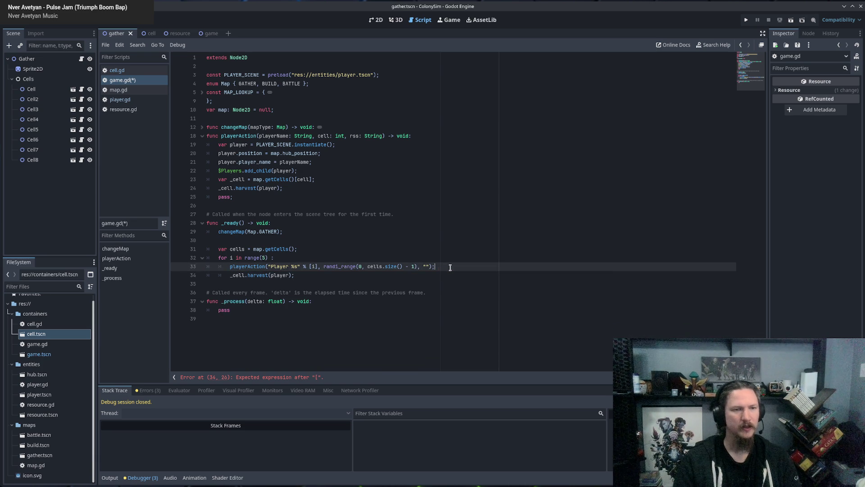
pyautogui.hotkey('shift', 'Down')
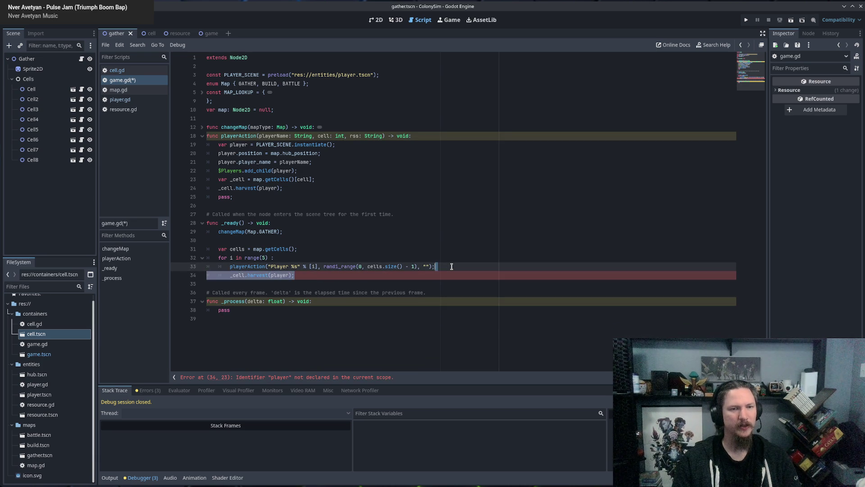
pyautogui.press('BackSpace')
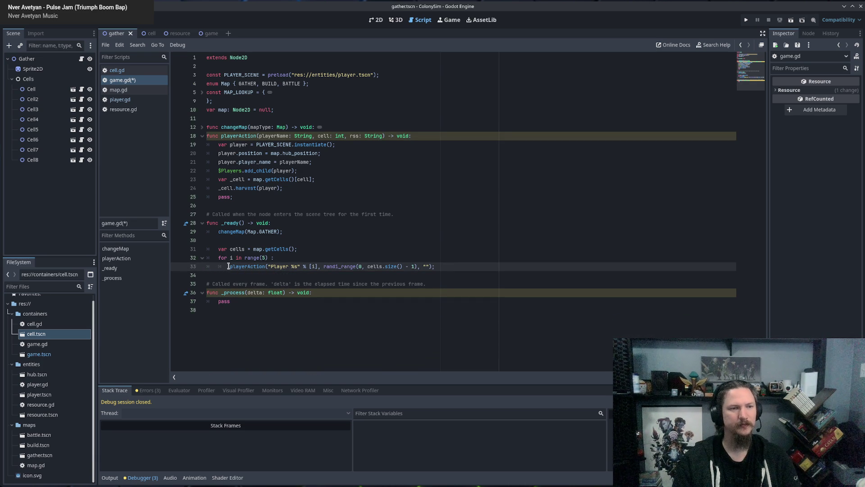
pyautogui.press('BackSpace')
pyautogui.press('BackSpace')
pyautogui.press('BackSpace')
# Step: Save game.gd and run the game with F5
pyautogui.hotkey('ctrl', 's')
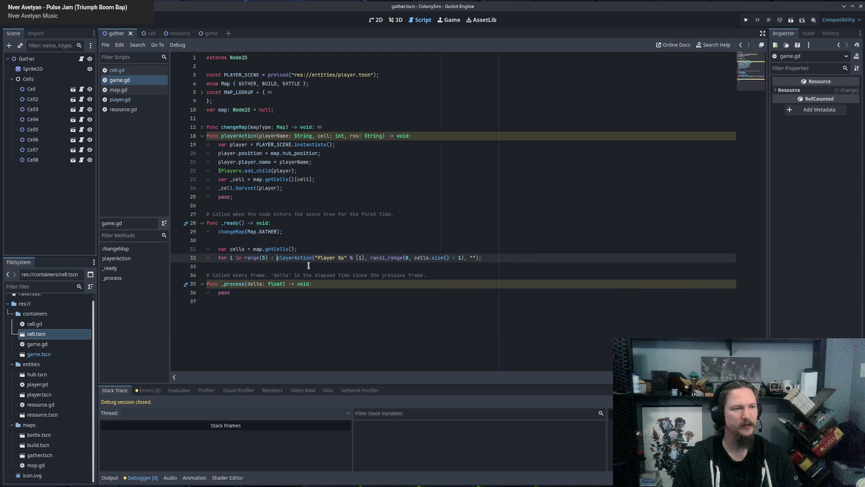
pyautogui.press('Down')
pyautogui.press('F5')
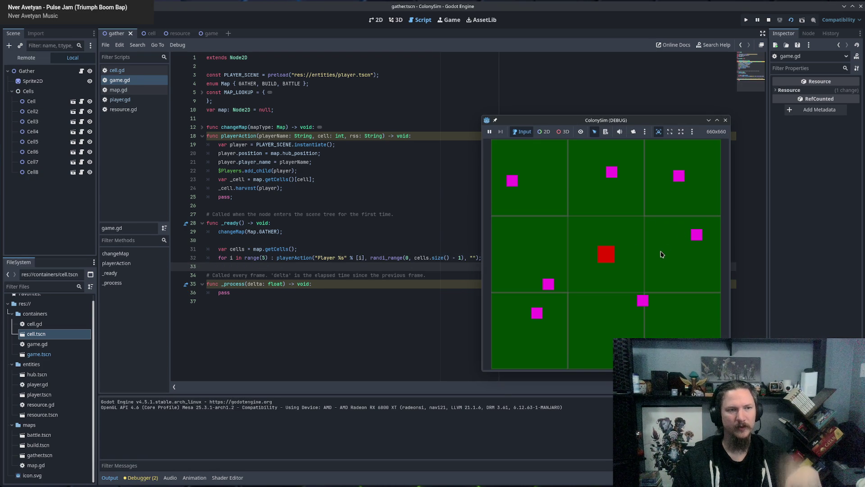
# Step: Close the ColonySim debug window and inspect playerAction and Players in game.gd
pyautogui.click(725, 120)
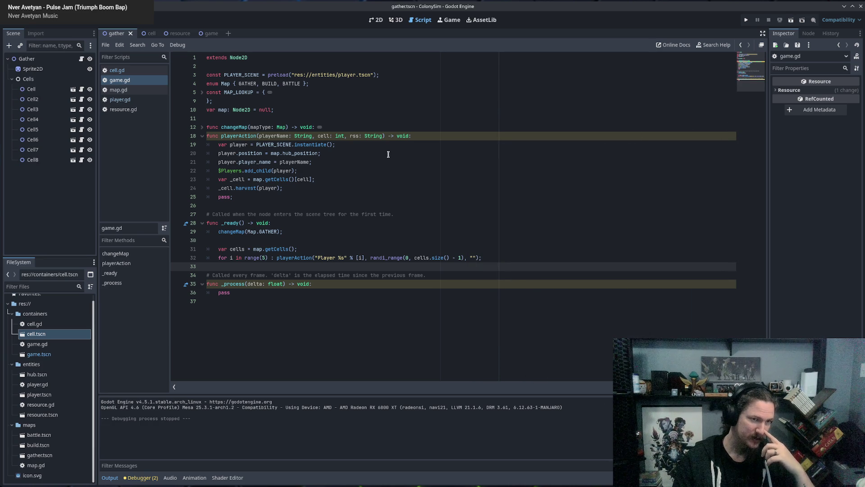
pyautogui.doubleClick(289, 257)
pyautogui.doubleClick(232, 171)
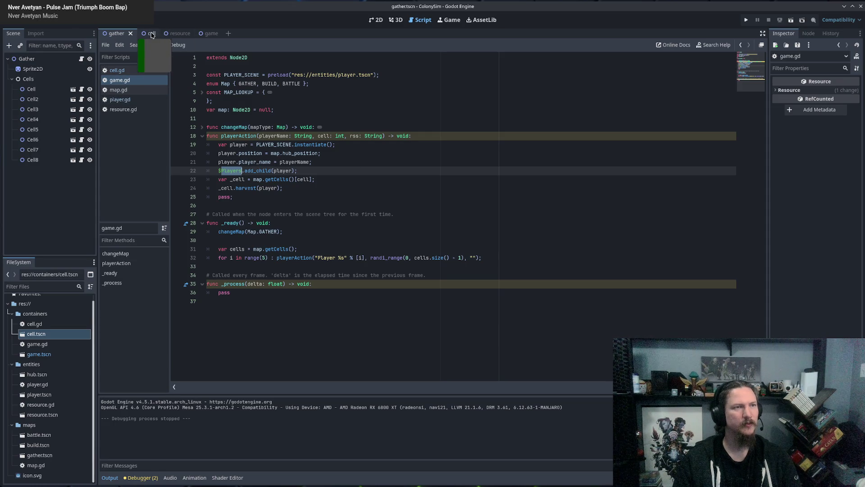
pyautogui.click(203, 33)
# Step: Try appending $Players.add_child(player); to line 22, then undo it
pyautogui.click(31, 69)
pyautogui.click(261, 180)
pyautogui.doubleClick(264, 172)
pyautogui.click(344, 170)
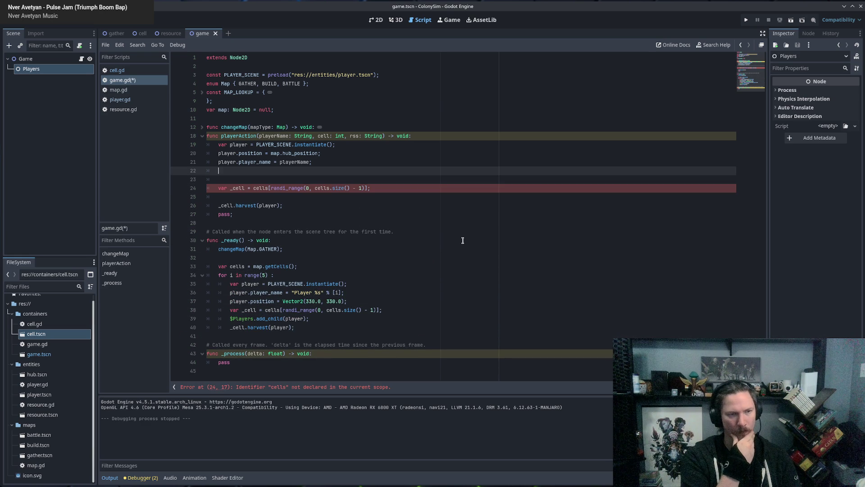
pyautogui.write('$Players.add_child(player);')
pyautogui.hotkey('ctrl', 'z')
pyautogui.hotkey('ctrl', 'z')
pyautogui.hotkey('ctrl', 'z')
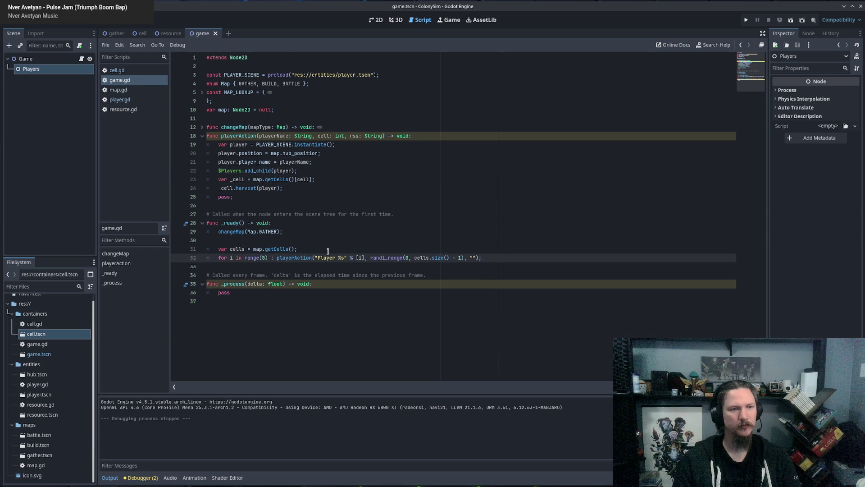
# Step: Review playerAction's player, hub position, add_child, getCells and harvest lines
pyautogui.doubleClick(294, 258)
pyautogui.doubleClick(238, 144)
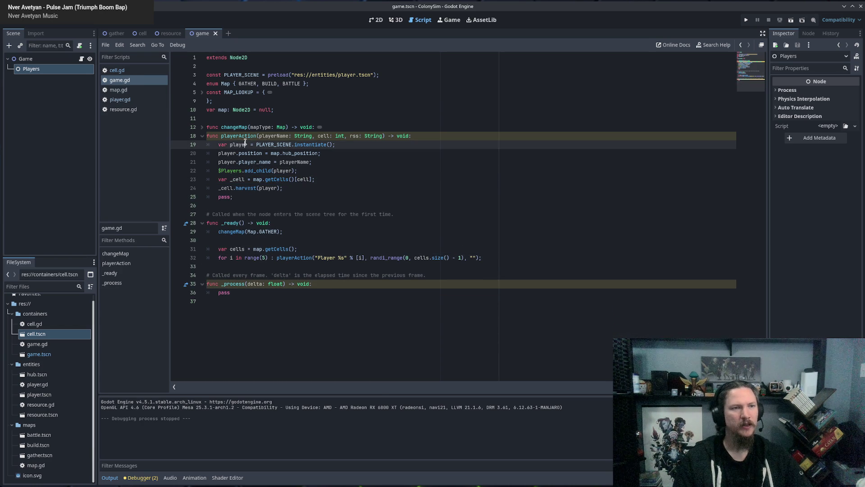
pyautogui.doubleClick(245, 153)
pyautogui.moveTo(245, 153); pyautogui.dragTo(303, 153)
pyautogui.click(363, 153)
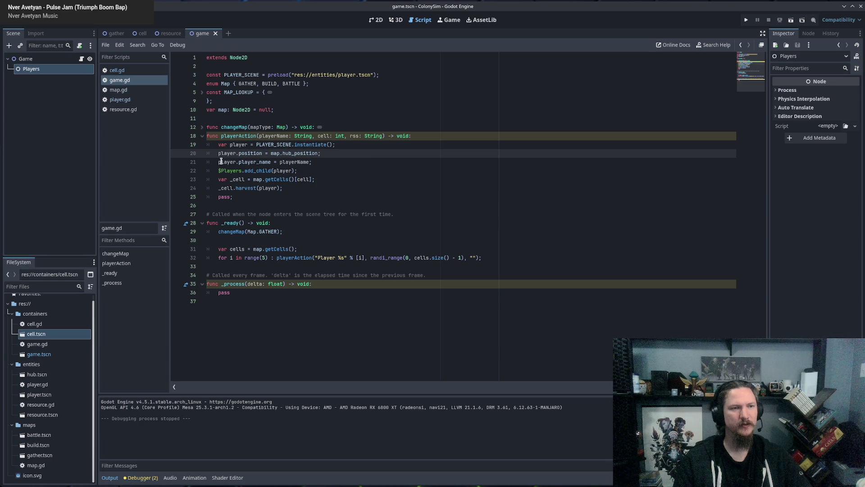
pyautogui.moveTo(245, 157); pyautogui.dragTo(314, 162)
pyautogui.click(405, 155)
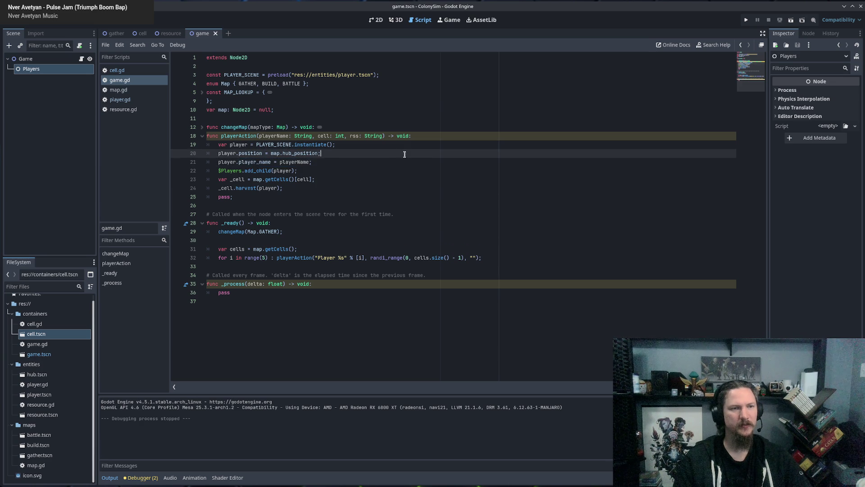
pyautogui.doubleClick(254, 171)
pyautogui.click(309, 172)
pyautogui.doubleClick(282, 170)
pyautogui.click(383, 170)
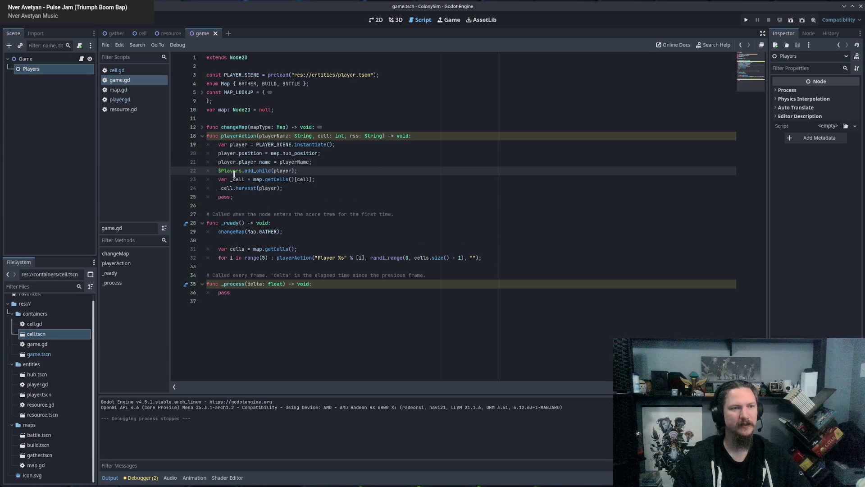
pyautogui.moveTo(253, 179); pyautogui.dragTo(320, 179)
pyautogui.click(321, 179)
pyautogui.doubleClick(223, 188)
pyautogui.moveTo(223, 187); pyautogui.dragTo(245, 189)
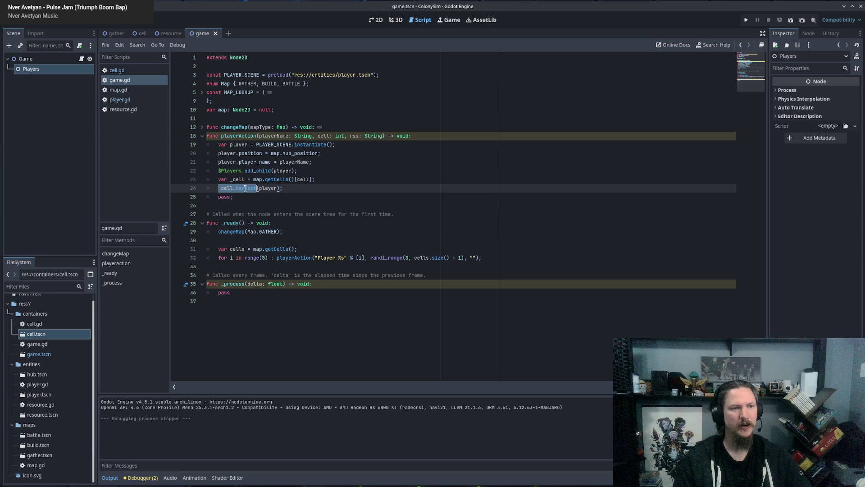
# Step: Delete the leftover pass line ending playerAction and save game.gd
pyautogui.click(311, 195)
pyautogui.moveTo(311, 195); pyautogui.dragTo(290, 188)
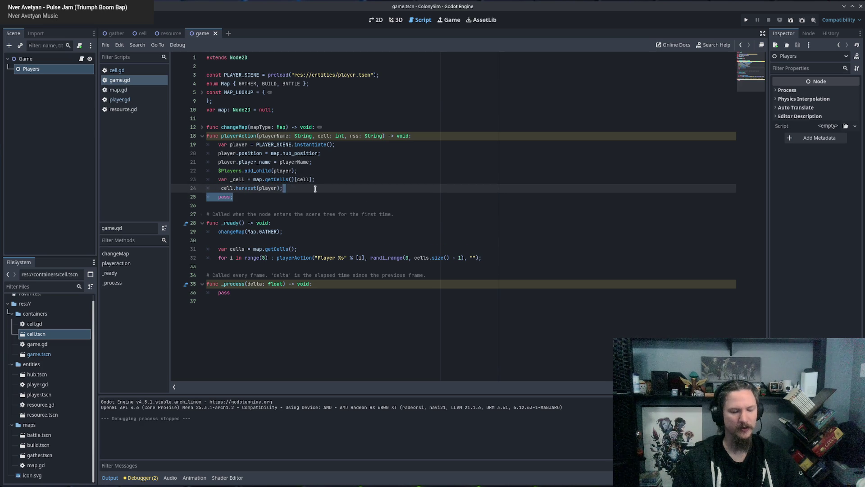
pyautogui.press('BackSpace')
pyautogui.hotkey('ctrl', 's')
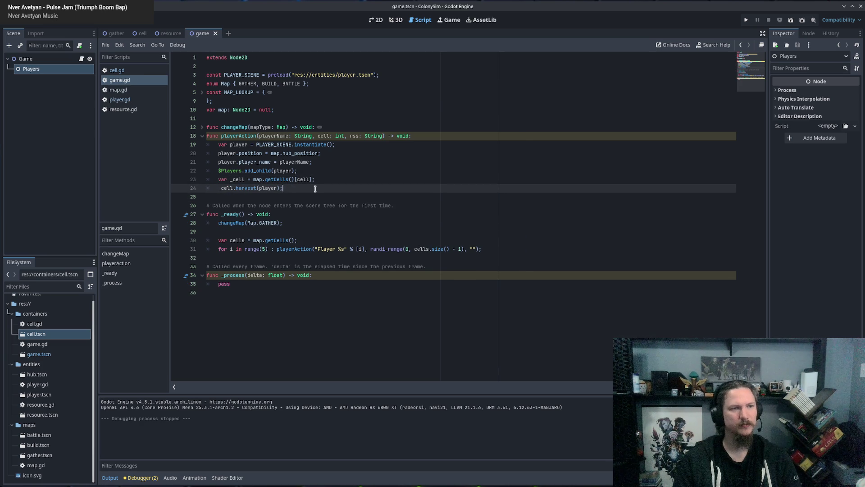
# Step: Trace the _cell.harvest call inside playerAction in game.gd
pyautogui.doubleClick(300, 249)
pyautogui.click(251, 180)
pyautogui.click(243, 187)
pyautogui.doubleClick(247, 187)
# Step: In cell.gd's harvest(), add a pass; line below the destination assignment
pyautogui.click(122, 71)
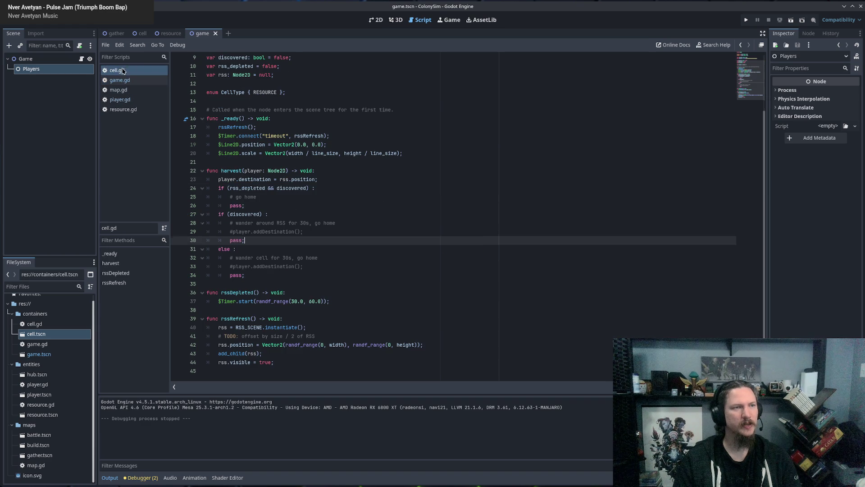
pyautogui.doubleClick(230, 171)
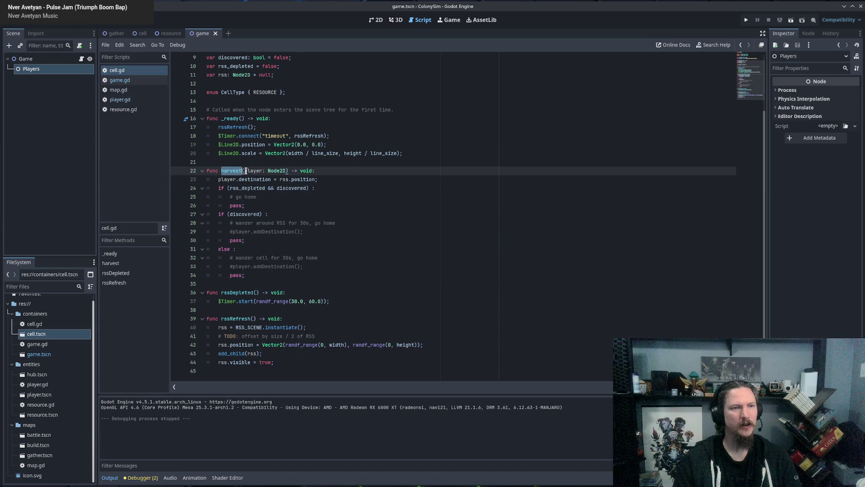
pyautogui.press('End')
pyautogui.click(332, 181)
pyautogui.press('Return')
pyautogui.write('pass;')
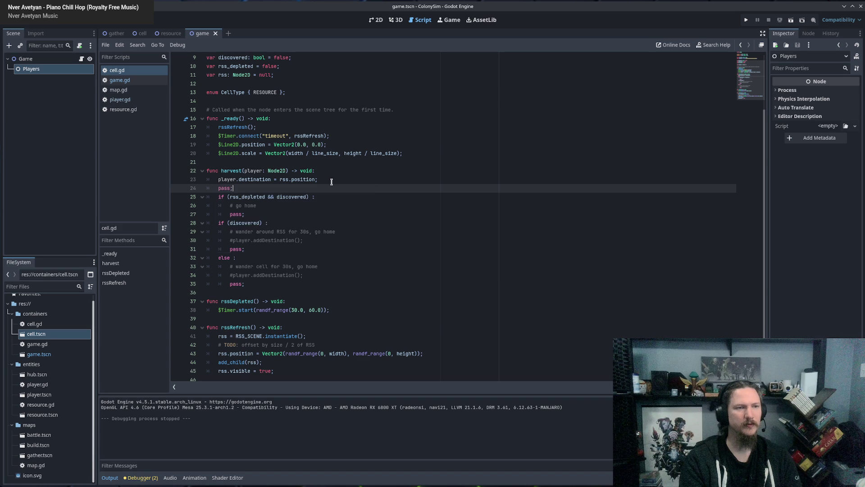
pyautogui.click(226, 180)
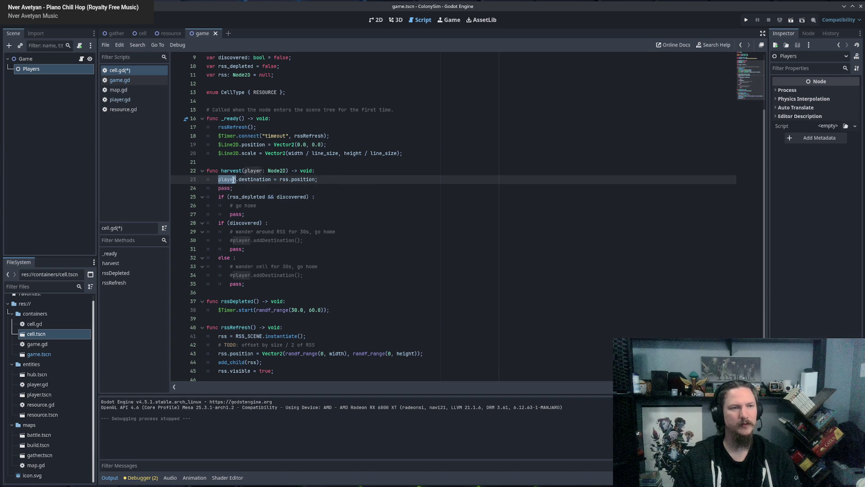
pyautogui.moveTo(226, 179); pyautogui.dragTo(303, 179)
pyautogui.click(364, 185)
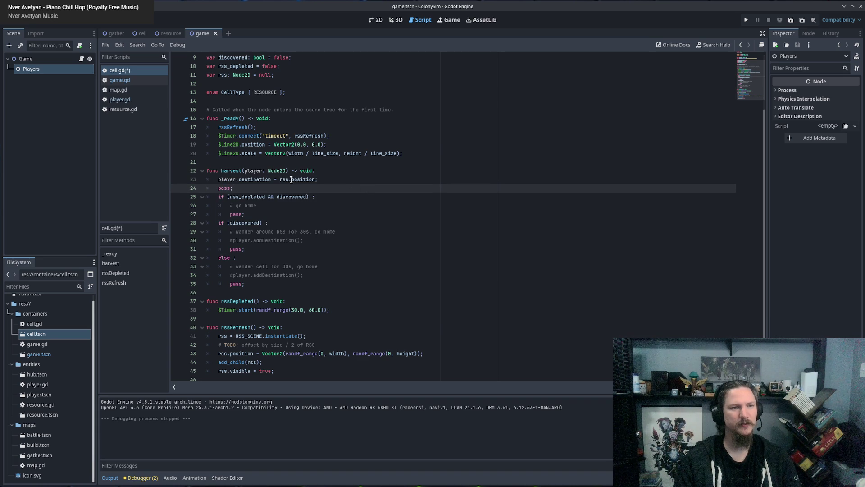
pyautogui.doubleClick(282, 179)
# Step: Check the rss variable declaration and the rssRefresh function in cell.gd
pyautogui.click(221, 75)
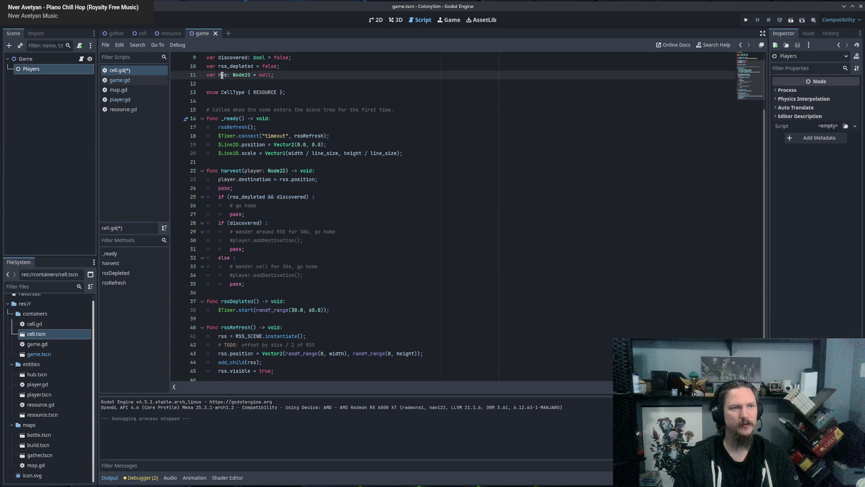
pyautogui.click(335, 173)
pyautogui.scroll(-1, 329, 202)
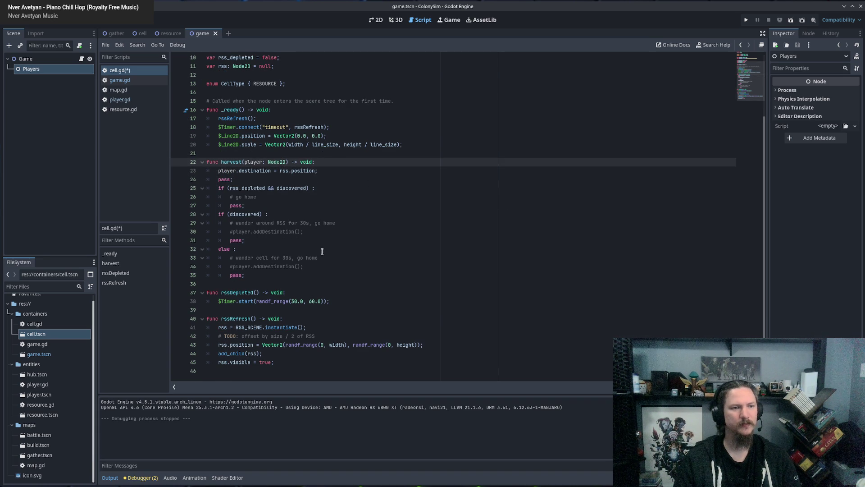
pyautogui.click(240, 320)
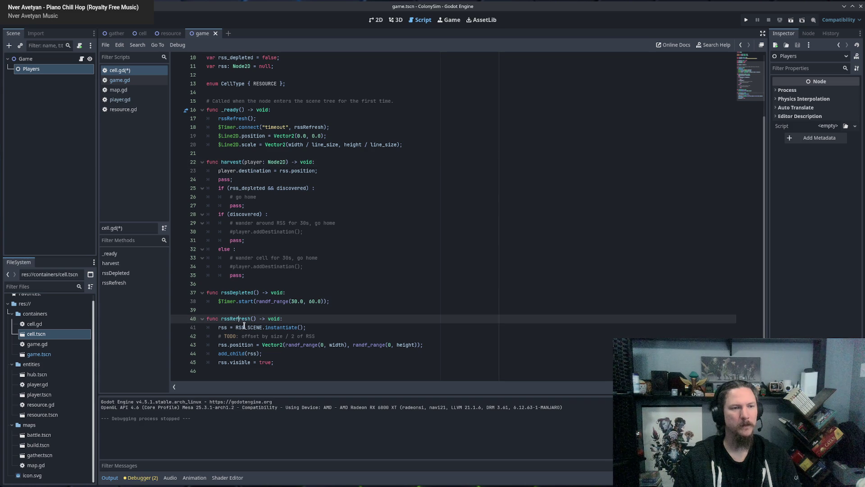
pyautogui.scroll(3, 261, 331)
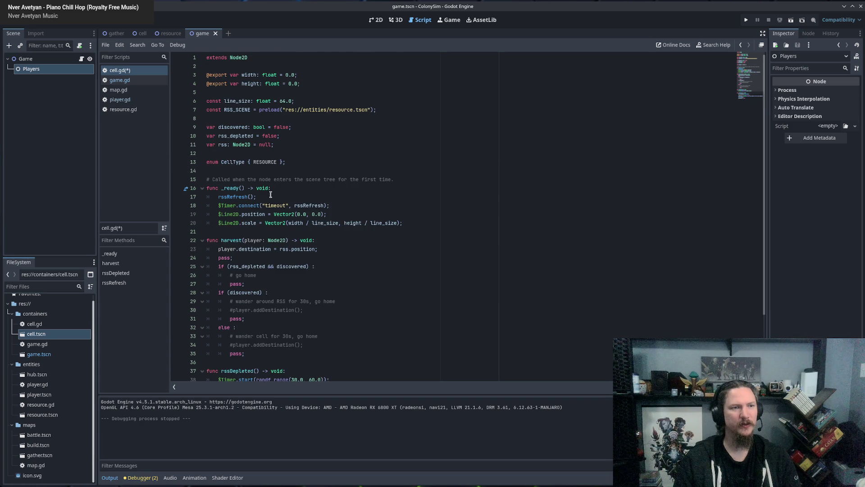
pyautogui.scroll(-3, 267, 197)
# Step: Insert print(rss.position); at the top of harvest() and save cell.gd
pyautogui.click(336, 162)
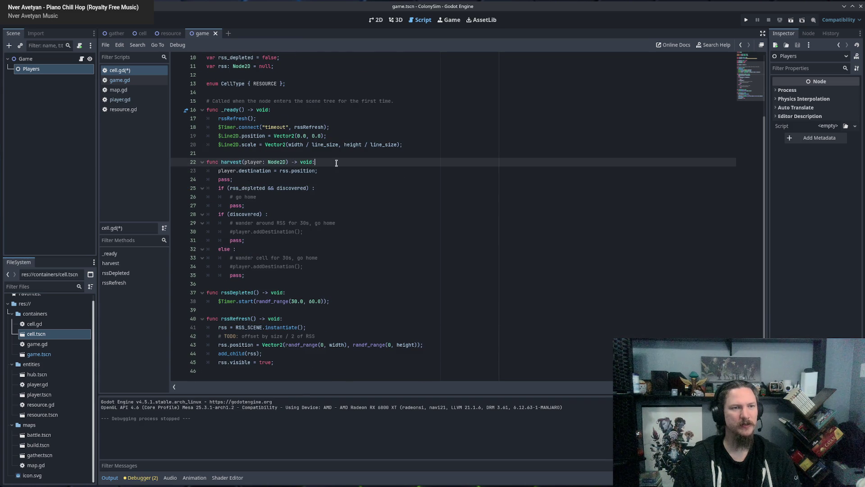
pyautogui.press('Return')
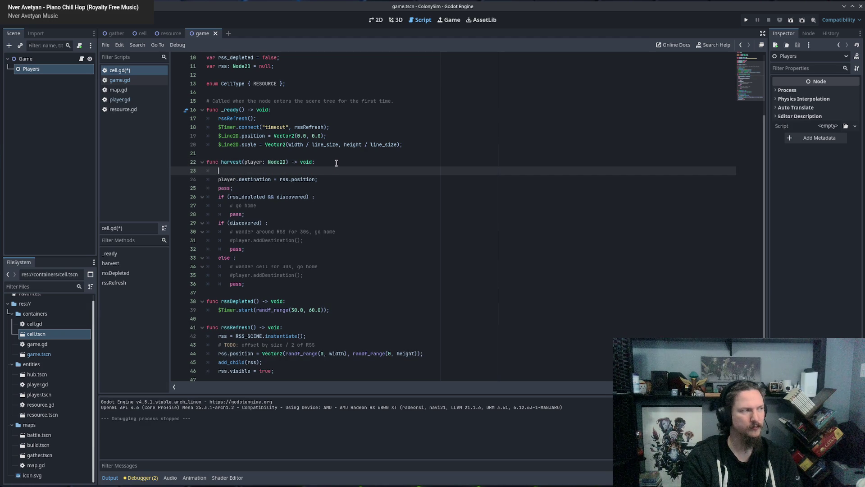
pyautogui.write('p')
pyautogui.press('BackSpace')
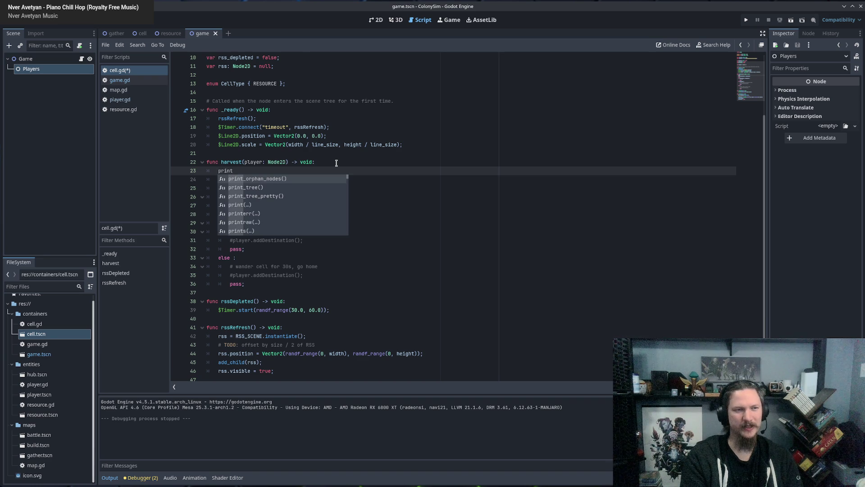
pyautogui.write('(')
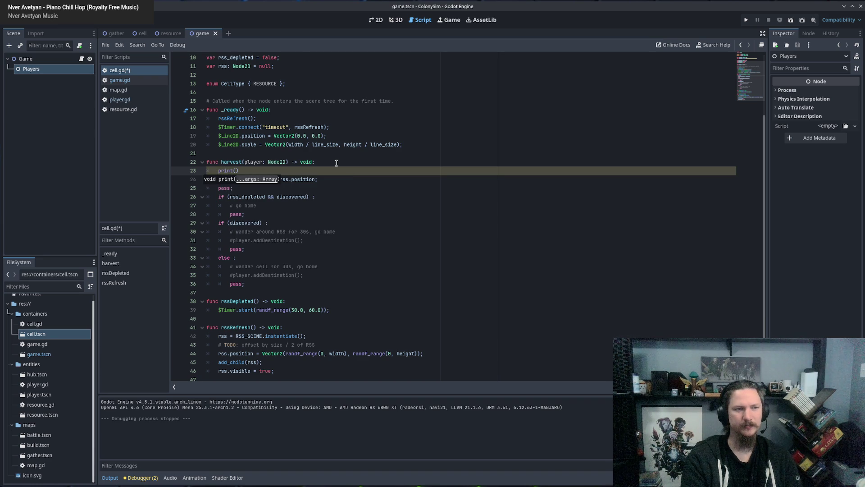
pyautogui.write('rss.')
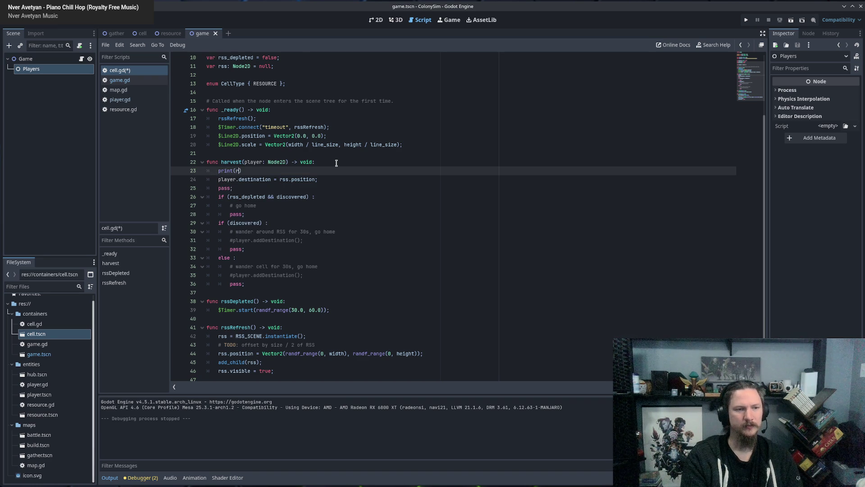
pyautogui.write('position);')
pyautogui.hotkey('ctrl', 's')
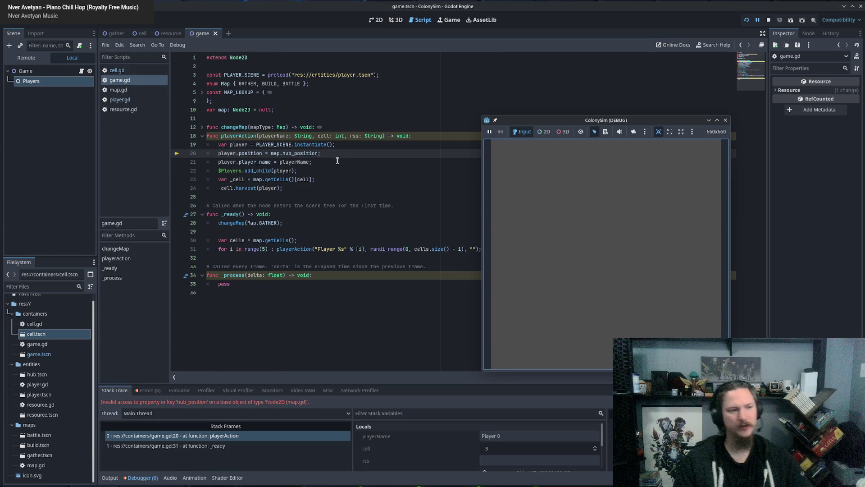
# Step: Open the Debugger Errors tab and trace the invalid hub_position access to line 20
pyautogui.click(149, 393)
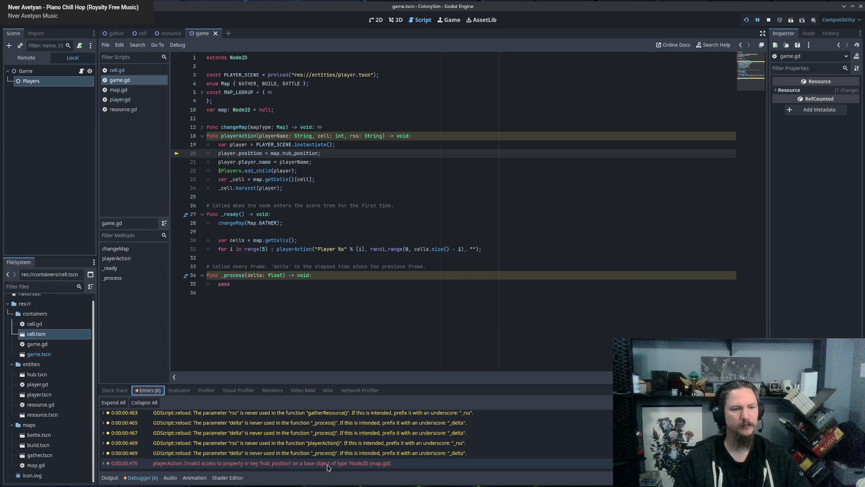
pyautogui.click(351, 464)
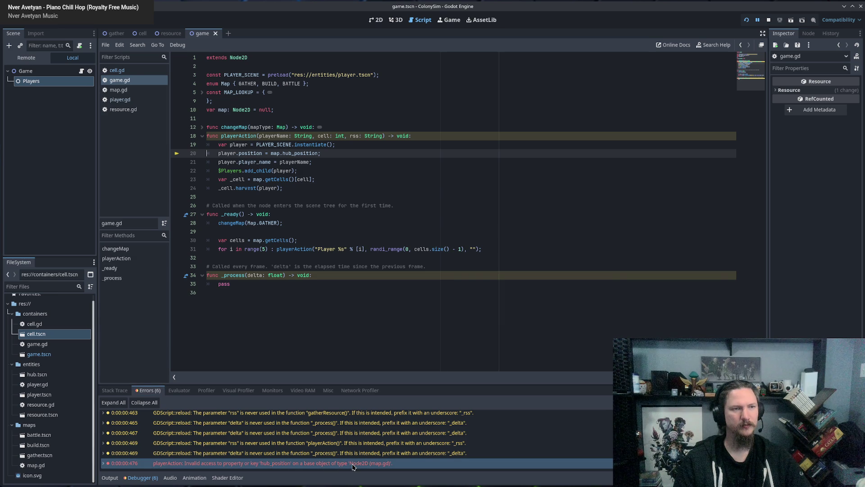
pyautogui.doubleClick(300, 153)
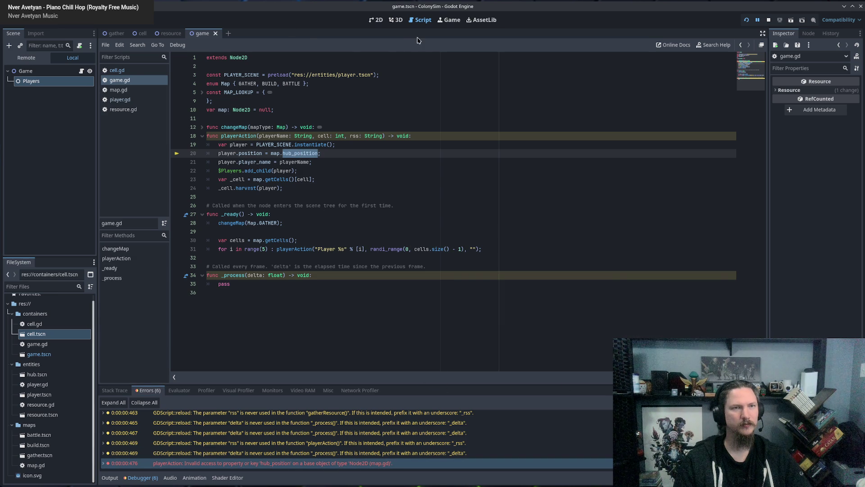
pyautogui.doubleClick(276, 153)
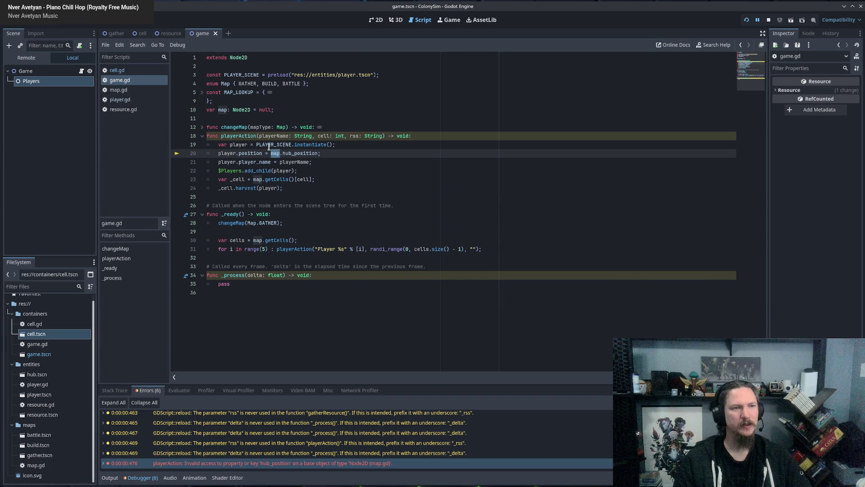
# Step: Stop the crashed ColonySim run with F8, keeping hub_position on line 20 in view
pyautogui.click(239, 137)
pyautogui.doubleClick(299, 153)
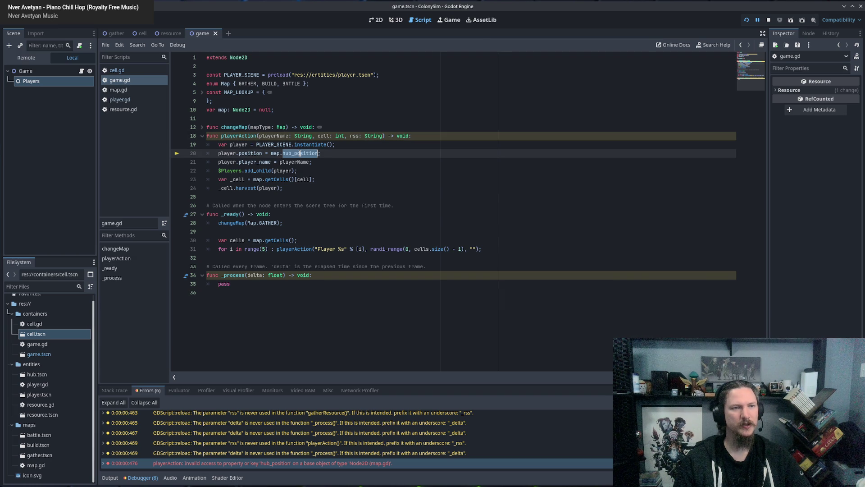
pyautogui.press('F8')
pyautogui.click(330, 153)
pyautogui.doubleClick(299, 154)
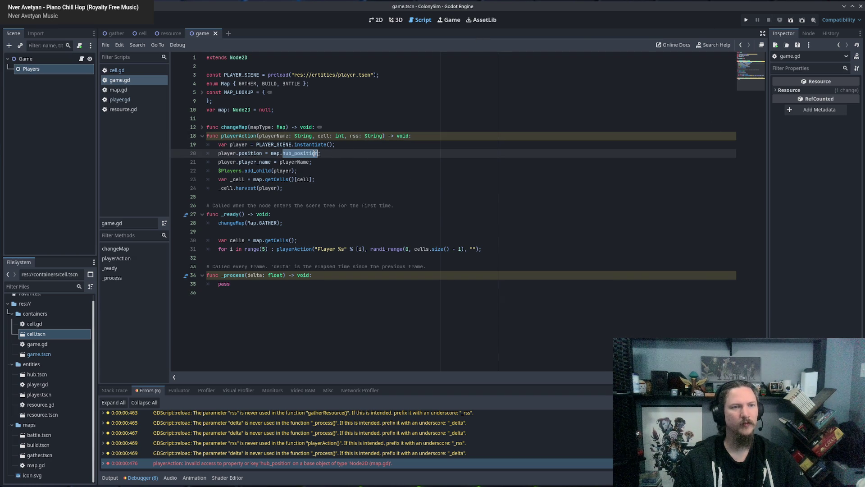
# Step: Inspect map's uses and the changeMap function body in game.gd
pyautogui.click(276, 153)
pyautogui.doubleClick(276, 154)
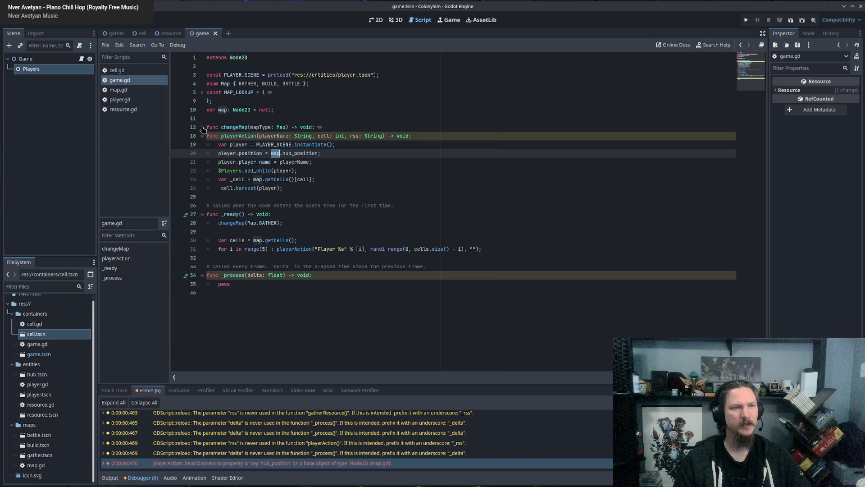
pyautogui.doubleClick(234, 222)
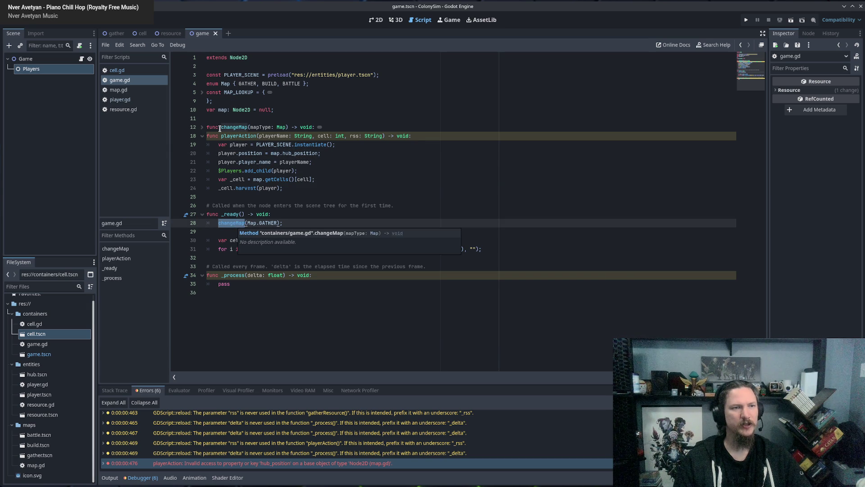
pyautogui.click(202, 127)
pyautogui.click(234, 135)
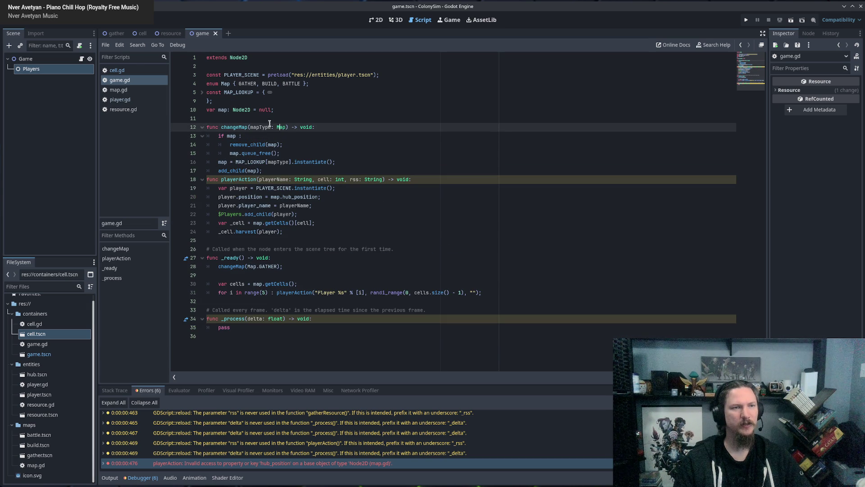
pyautogui.click(256, 136)
pyautogui.click(249, 153)
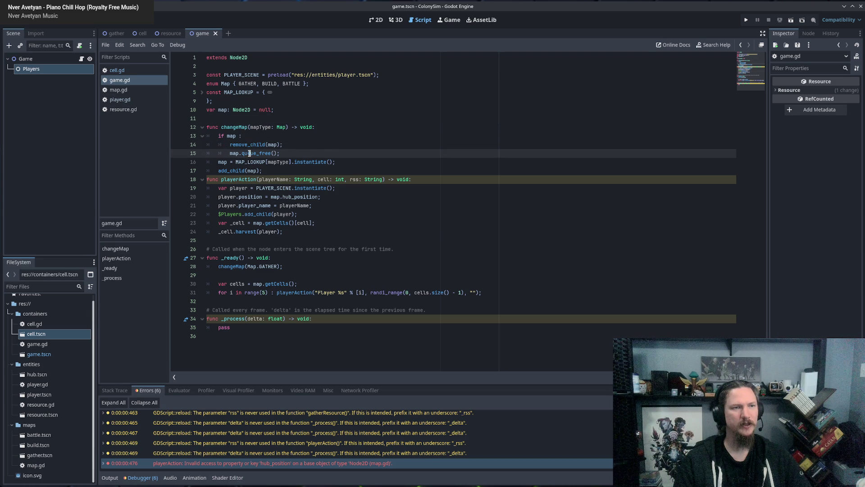
pyautogui.press('Down')
pyautogui.moveTo(338, 162)
pyautogui.mouseDown()
pyautogui.moveTo(207, 161)
pyautogui.moveTo(167, 139)
pyautogui.mouseUp()
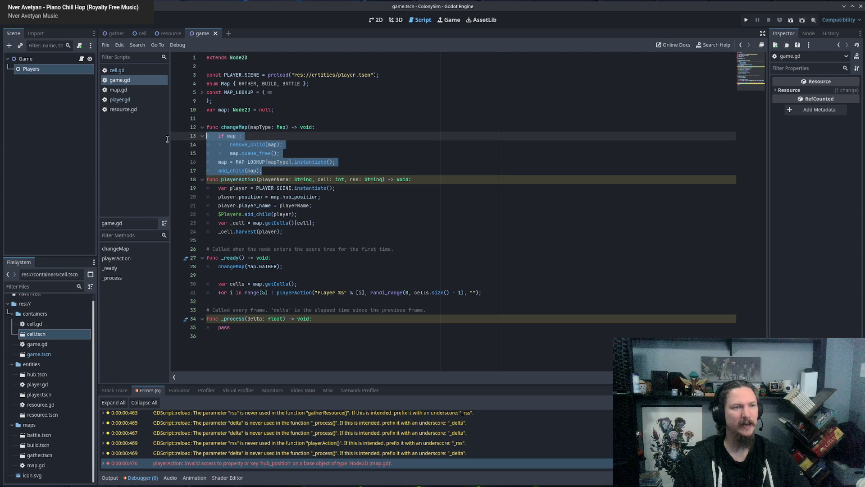
pyautogui.click(248, 129)
pyautogui.click(202, 128)
pyautogui.click(361, 146)
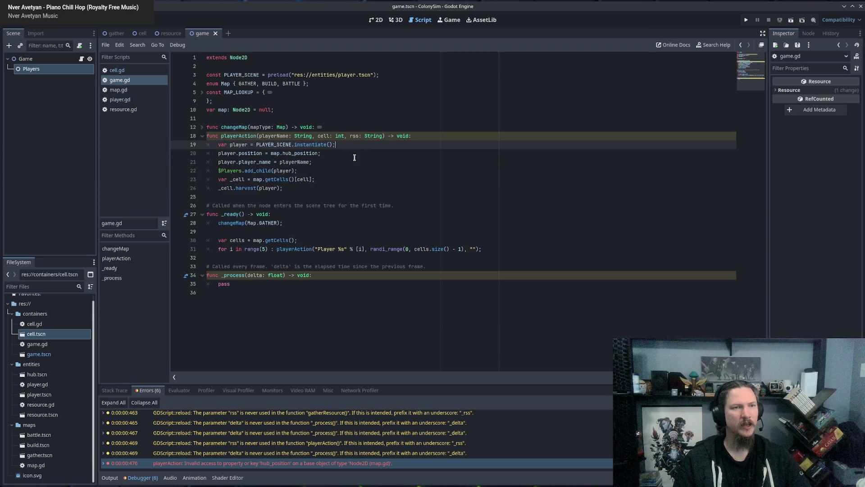
pyautogui.doubleClick(300, 153)
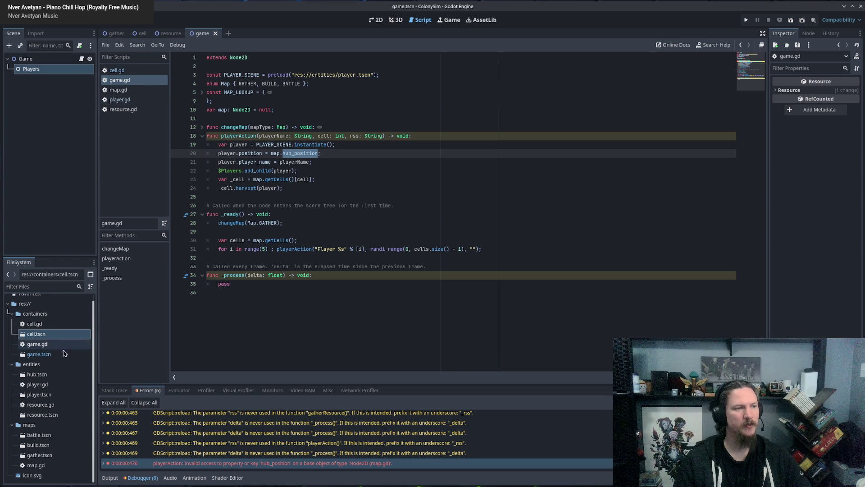
# Step: Check map.gd's hub property, change line 20 to map.hub_location, and run with F5
pyautogui.doubleClick(46, 465)
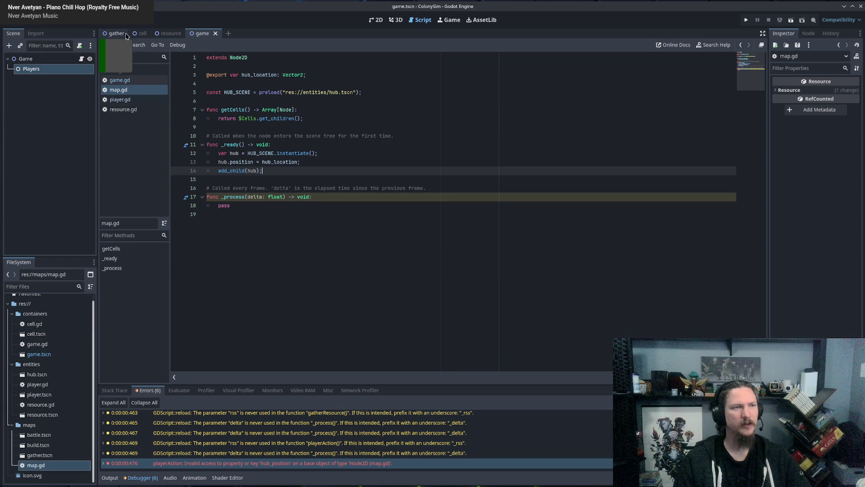
pyautogui.click(142, 33)
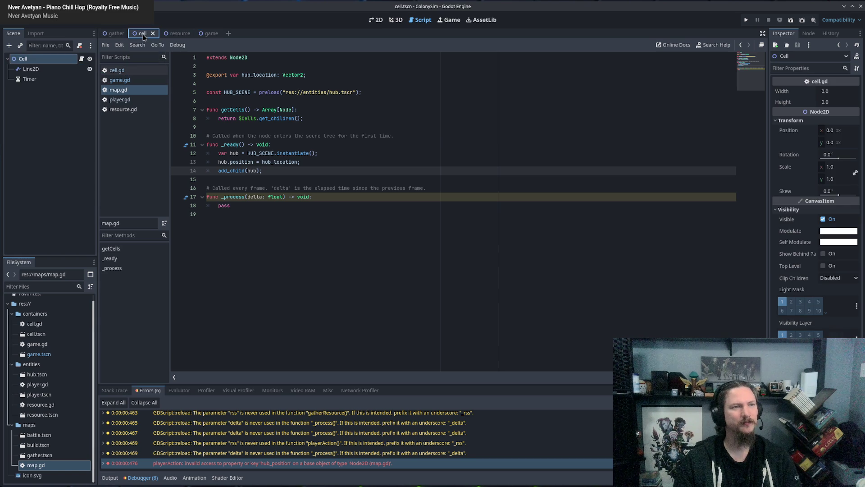
pyautogui.click(119, 80)
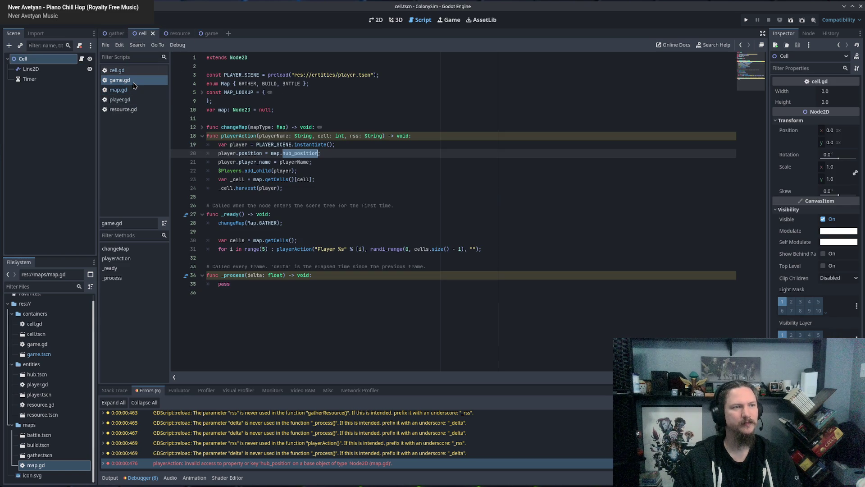
pyautogui.doubleClick(298, 156)
pyautogui.press('Right')
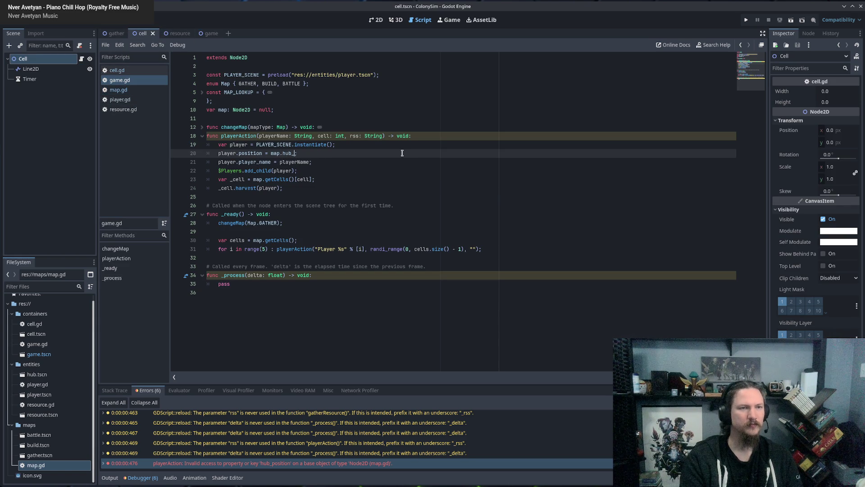
pyautogui.press('Right')
pyautogui.press('F5')
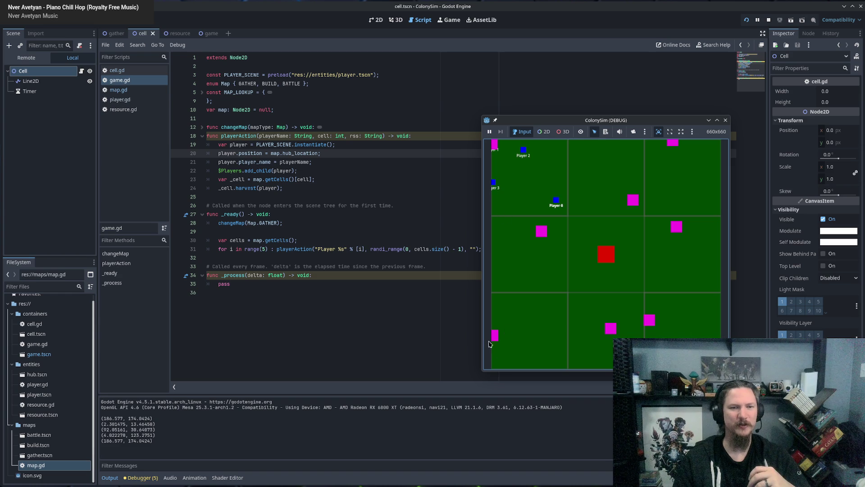
# Step: Close the ColonySim debug window after reviewing the printed resource positions
pyautogui.click(726, 120)
pyautogui.click(336, 182)
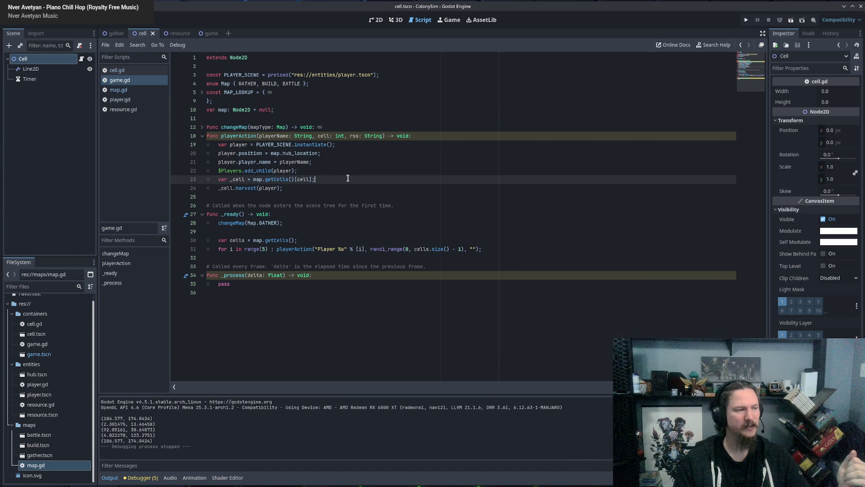
pyautogui.click(291, 189)
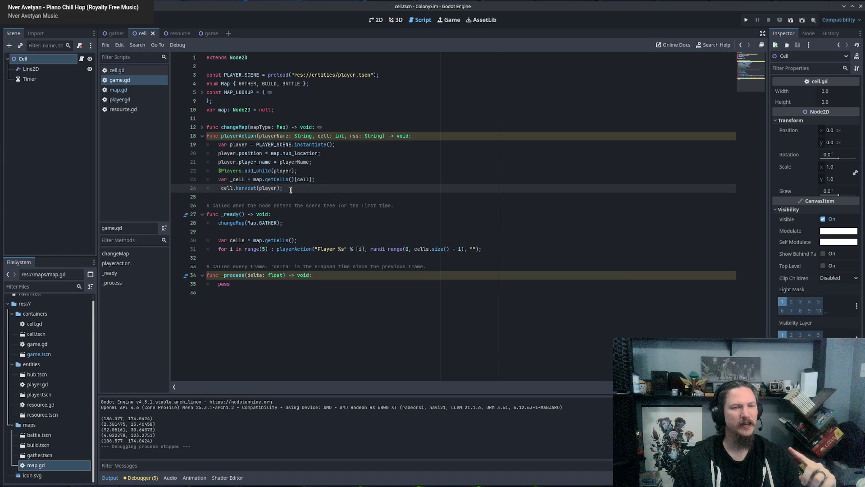
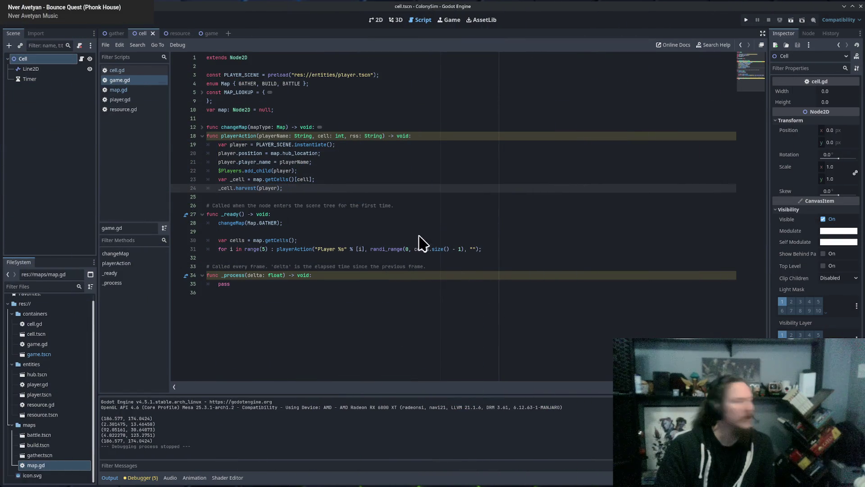
# Step: Review the instantiate call and the playerAction function in game.gd
pyautogui.click(418, 235)
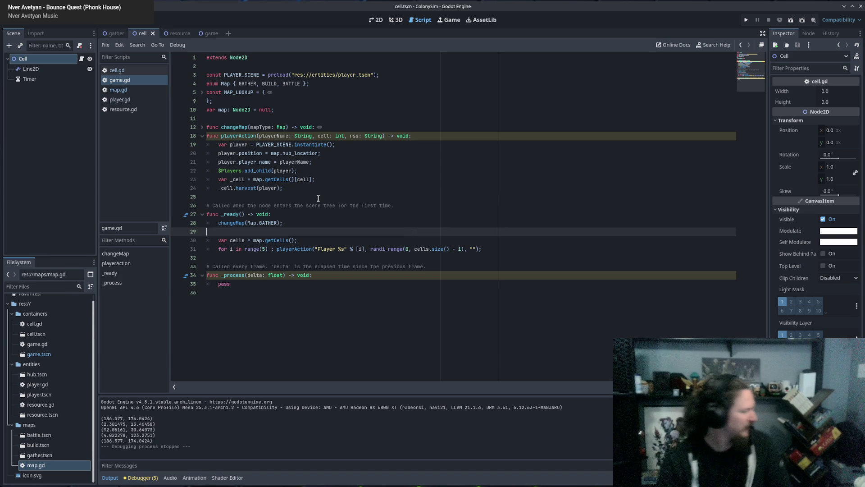
pyautogui.click(327, 145)
pyautogui.click(397, 172)
pyautogui.doubleClick(244, 135)
pyautogui.doubleClick(238, 145)
pyautogui.click(334, 188)
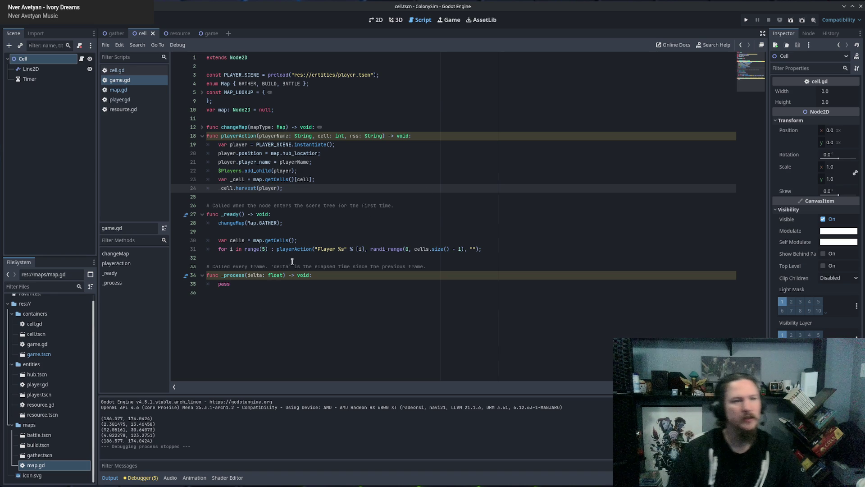
# Step: Check the playerAction call and position usage, then switch to cell.gd
pyautogui.click(303, 249)
pyautogui.click(317, 234)
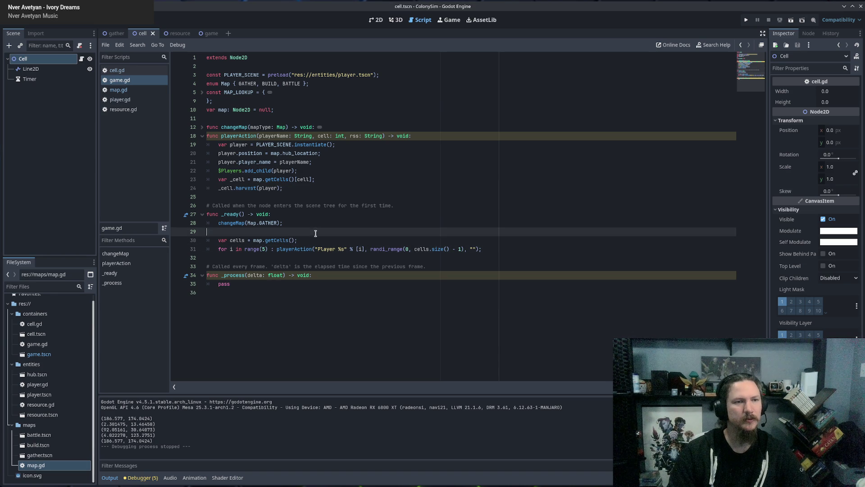
pyautogui.click(298, 194)
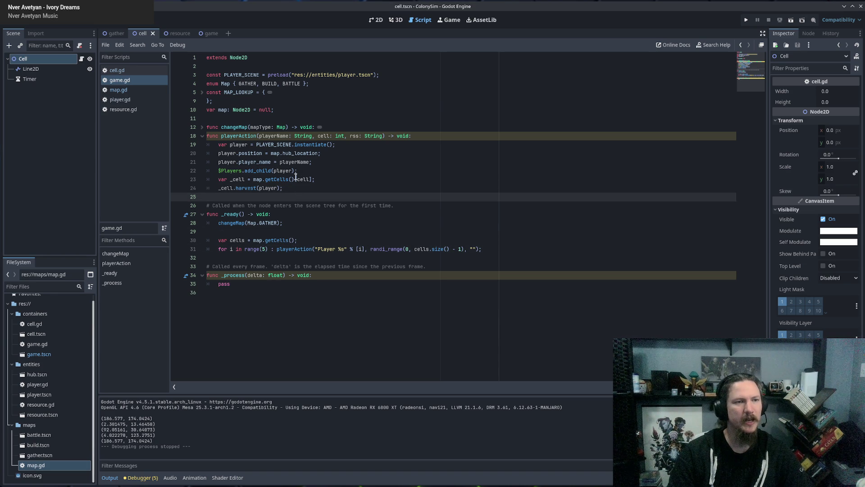
pyautogui.doubleClick(244, 154)
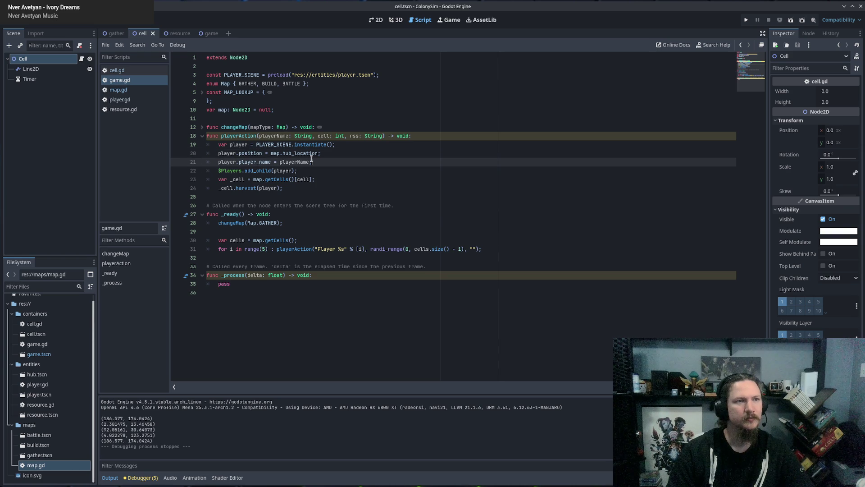
pyautogui.click(118, 71)
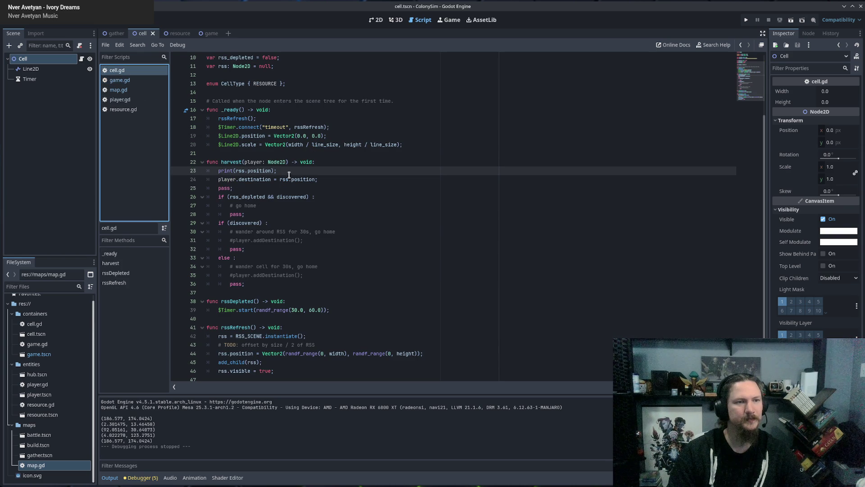
# Step: Start turning line 24's destination into a to_global call using autocomplete
pyautogui.click(372, 173)
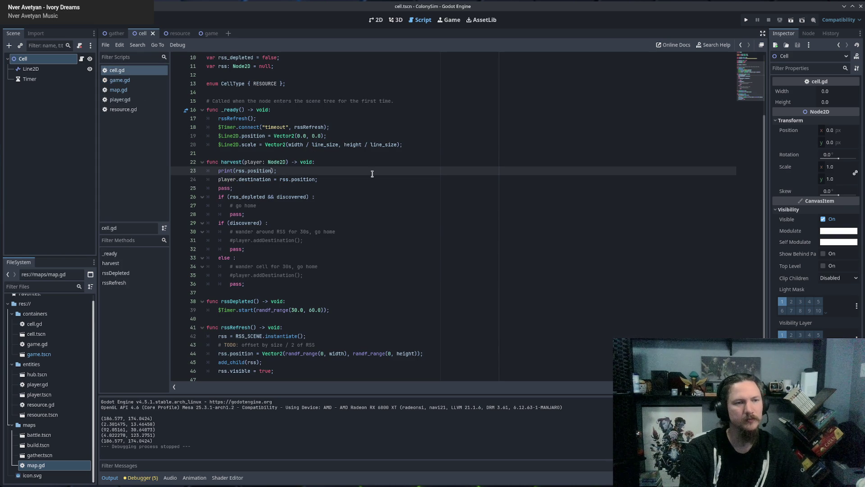
pyautogui.press('Down')
pyautogui.write('.to_global(')
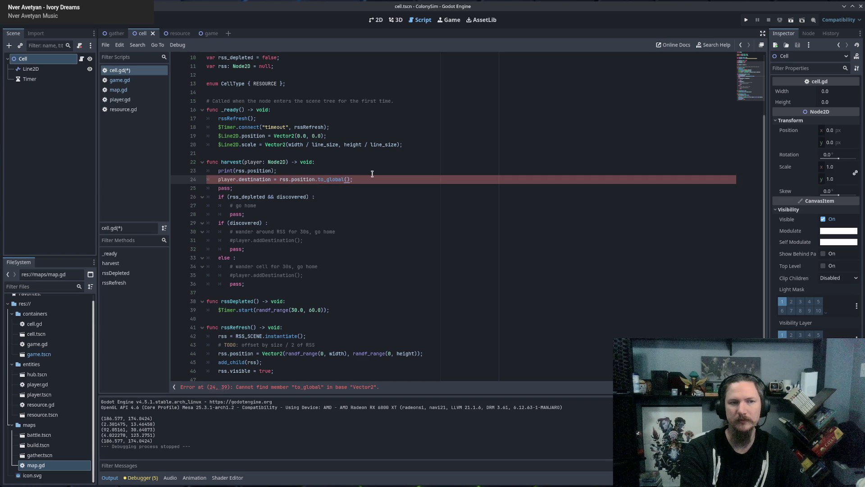
pyautogui.hotkey('ctrl', 'shift', 'Left')
pyautogui.hotkey('ctrl', 'shift', 'Left')
pyautogui.hotkey('ctrl', 'shift', 'Left')
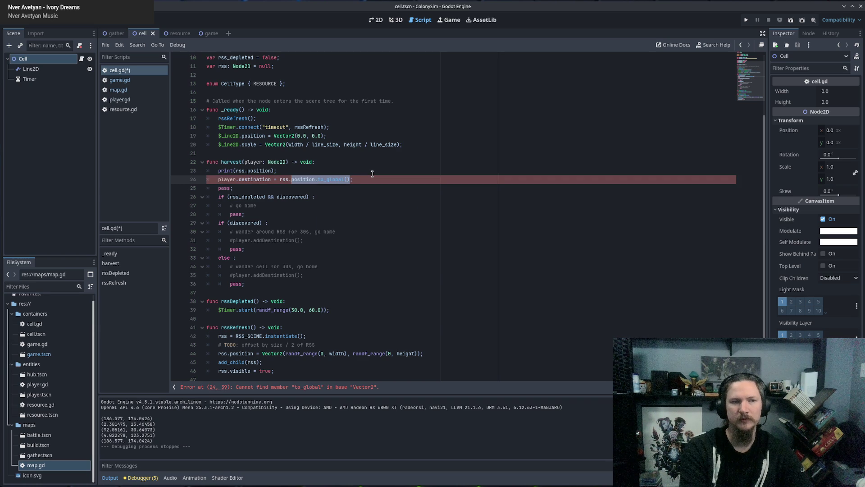
pyautogui.write('to_gl')
pyautogui.press('Return')
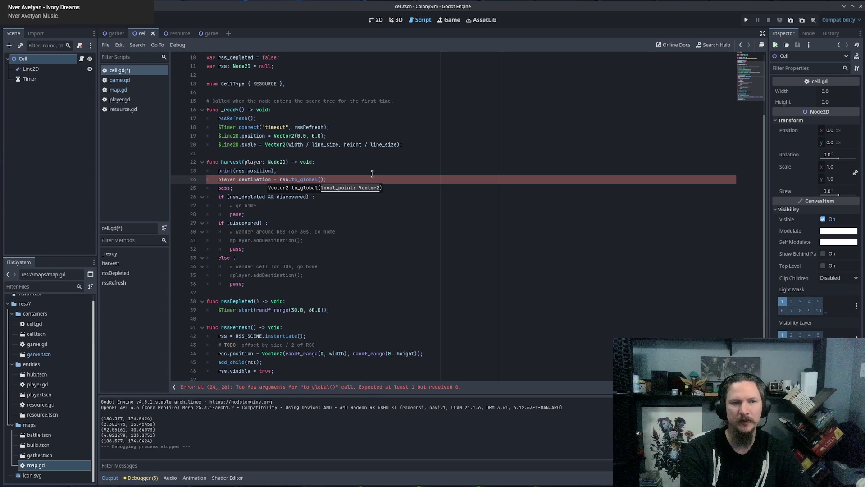
# Step: Finish the destination as to_global(rss.position), then save and run the game
pyautogui.hotkey('ctrl', 'BackSpace')
pyautogui.hotkey('ctrl', 'BackSpace')
pyautogui.hotkey('ctrl', 'BackSpace')
pyautogui.write('to')
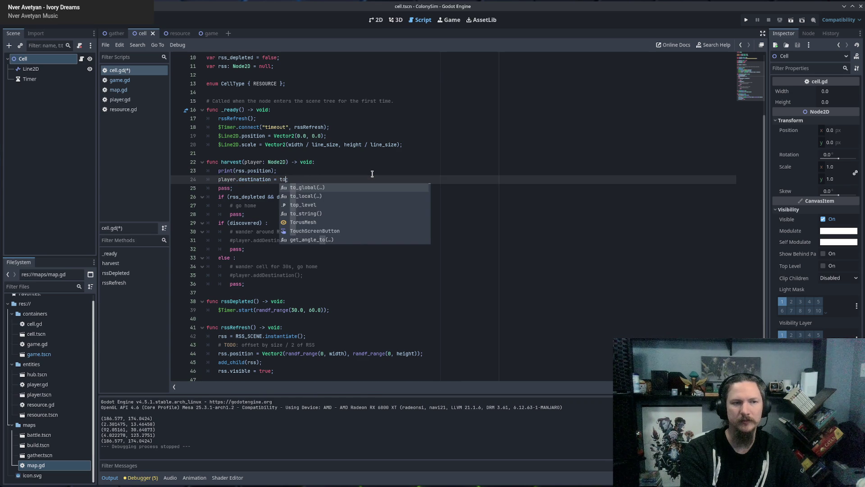
pyautogui.press('Return')
pyautogui.write('rss.position);')
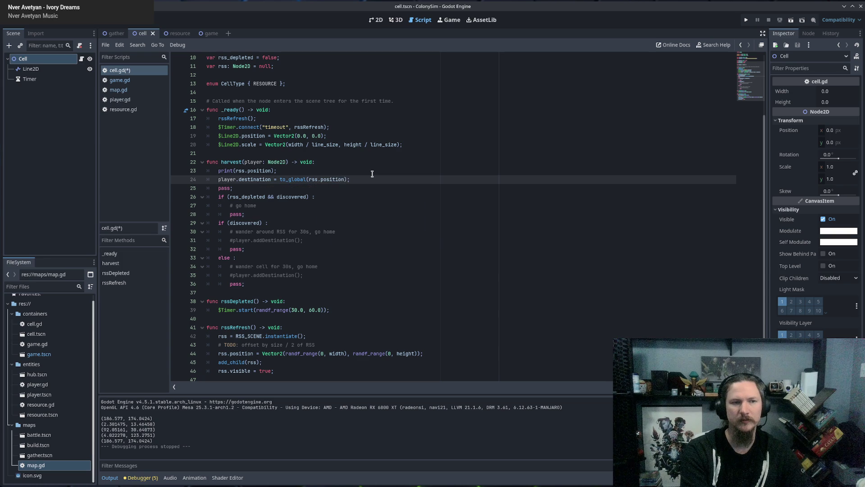
pyautogui.press('F5')
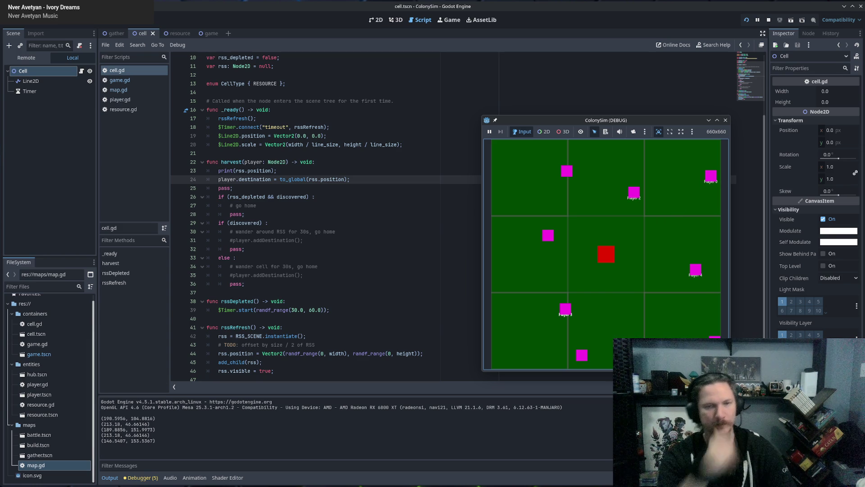
# Step: Rerun the game to watch players reach resources, then stop it
pyautogui.press('F5')
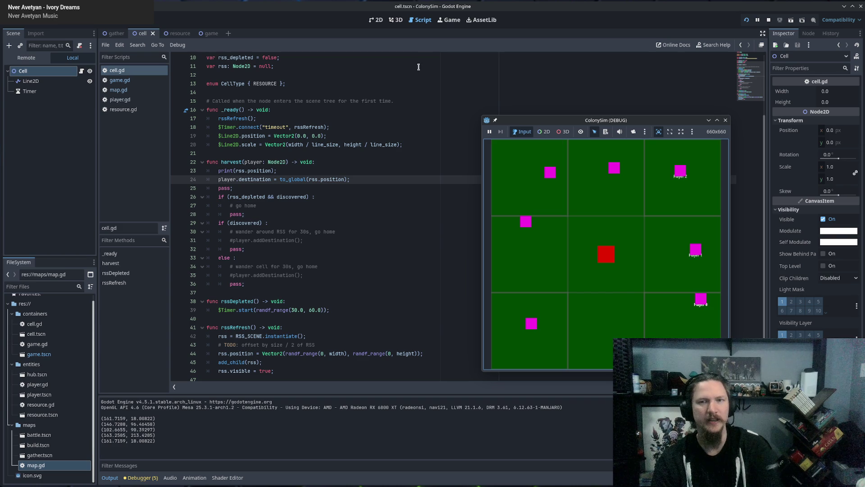
pyautogui.click(726, 120)
pyautogui.click(320, 253)
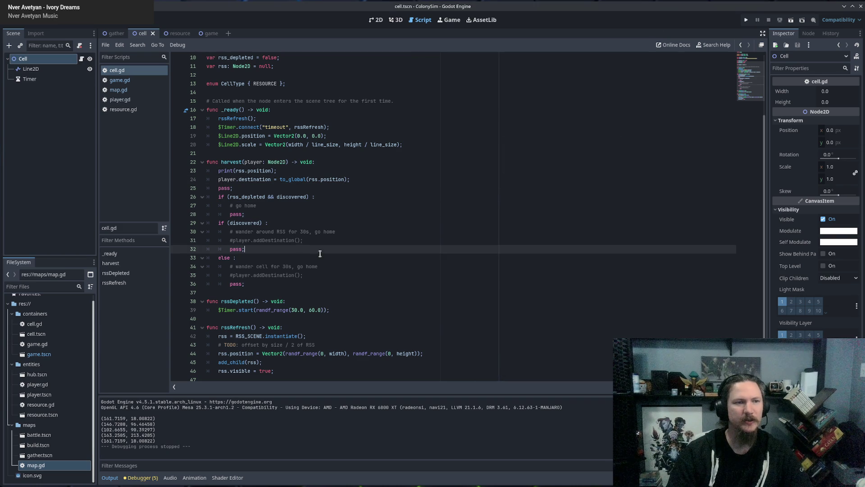
# Step: Switch from the gather scene to the game scene while keeping cell.gd lines 24–25 in view
pyautogui.click(395, 189)
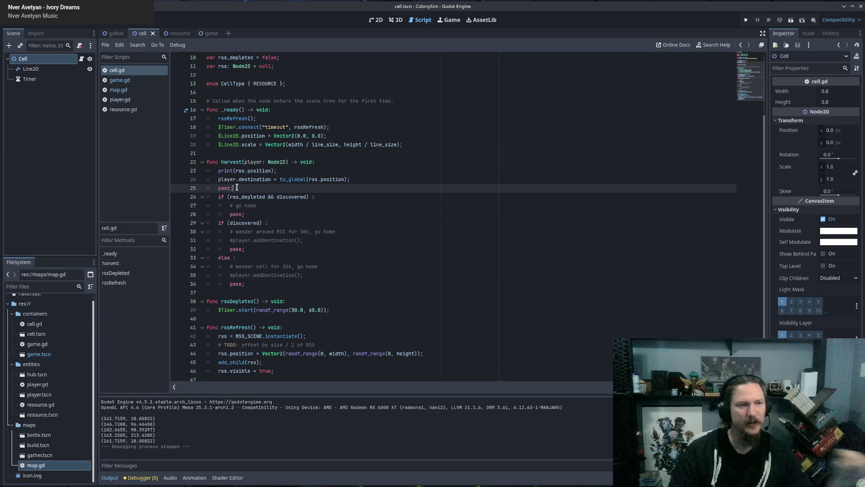
pyautogui.click(112, 35)
pyautogui.click(379, 199)
pyautogui.click(298, 186)
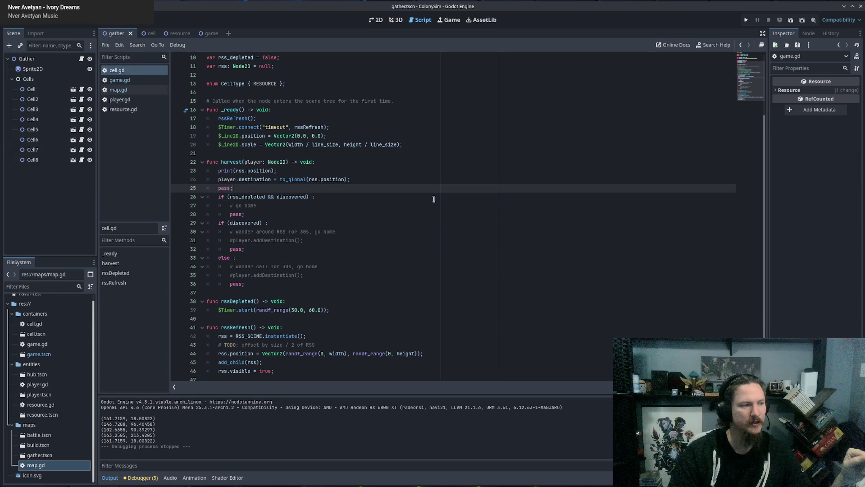
pyautogui.click(367, 180)
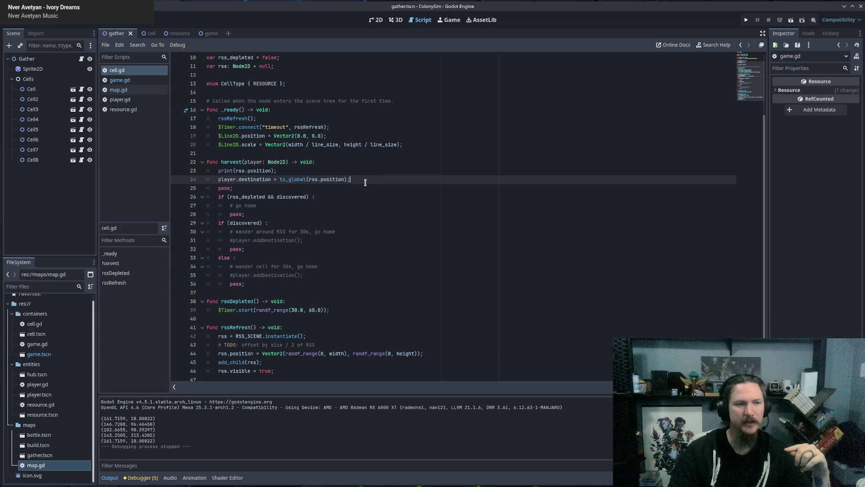
pyautogui.click(354, 188)
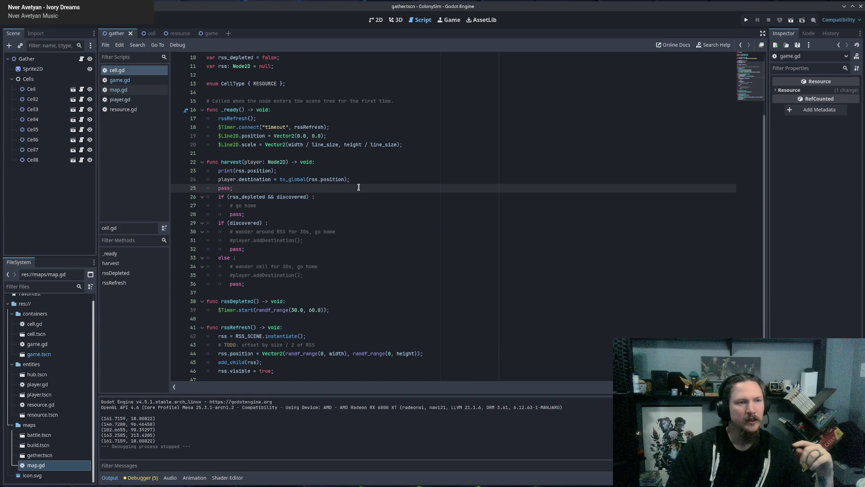
pyautogui.click(202, 34)
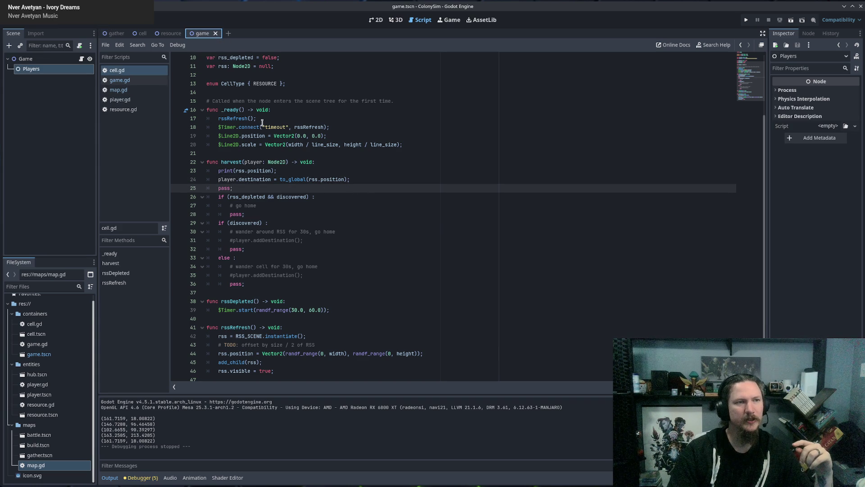
# Step: Flip through resource.gd and game.gd, then return to cell.gd's line 24 destination assignment
pyautogui.click(121, 109)
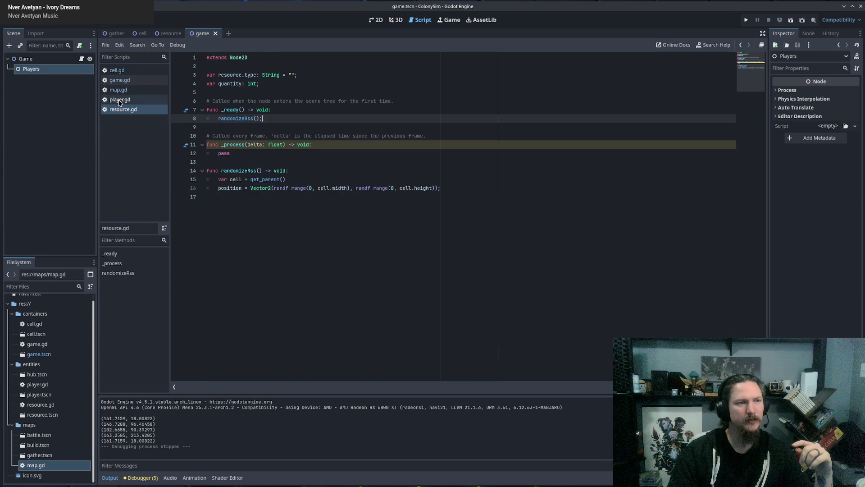
pyautogui.click(121, 81)
pyautogui.click(116, 71)
pyautogui.click(285, 198)
pyautogui.moveTo(225, 179); pyautogui.dragTo(351, 179)
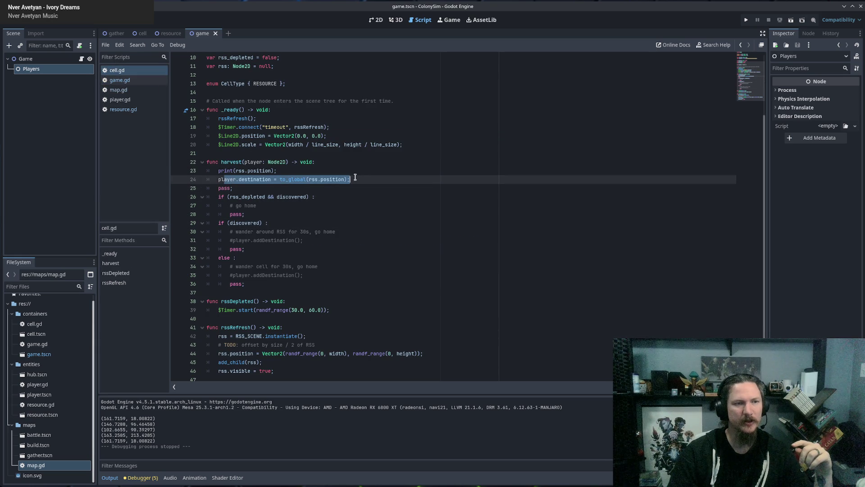
pyautogui.click(369, 179)
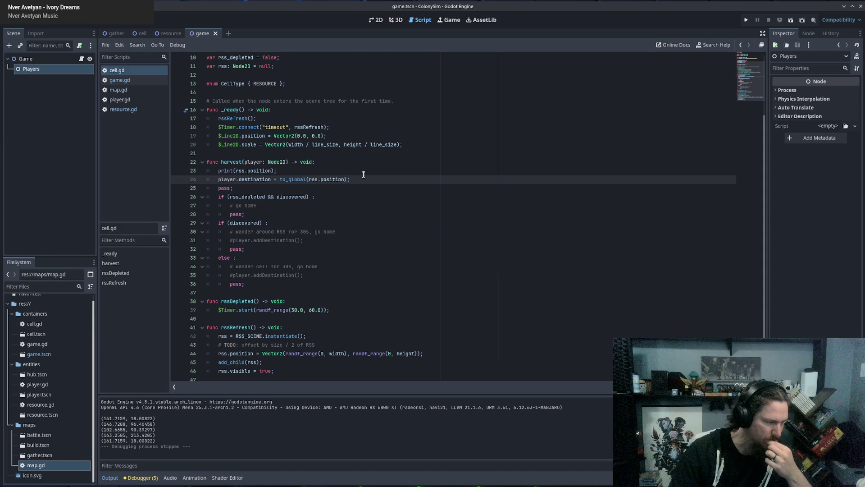
pyautogui.click(364, 173)
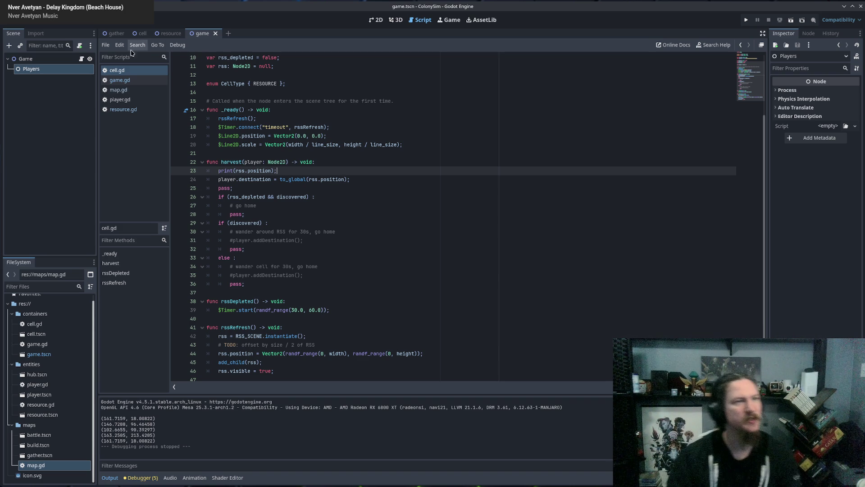
pyautogui.press('Down')
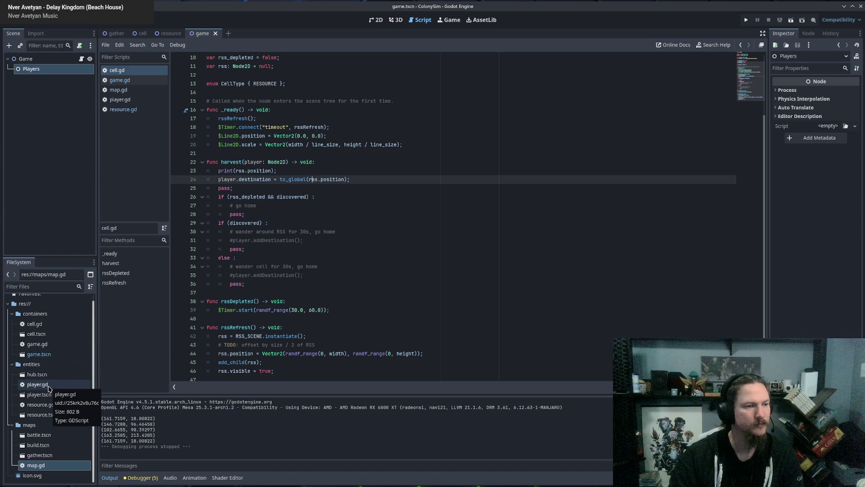
# Step: In player.gd, rewrite the line 7 State enum to read IDLE, HARVEST, RETURN
pyautogui.doubleClick(49, 388)
pyautogui.click(336, 205)
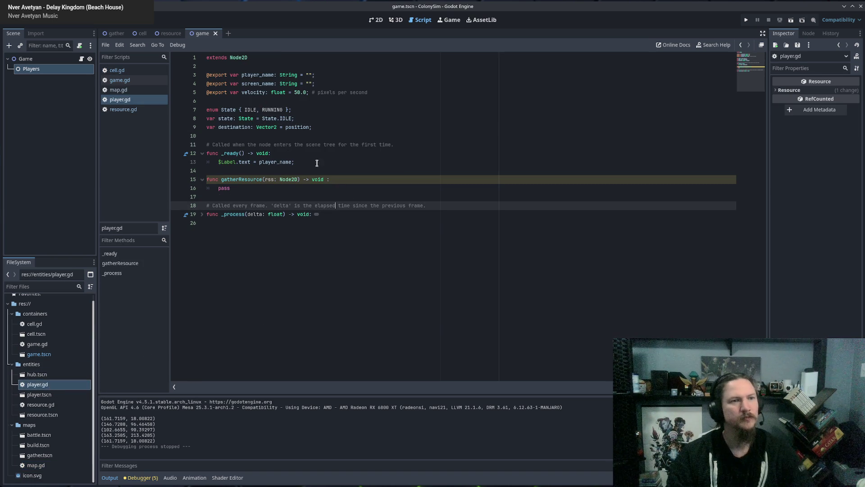
pyautogui.doubleClick(249, 109)
pyautogui.click(286, 110)
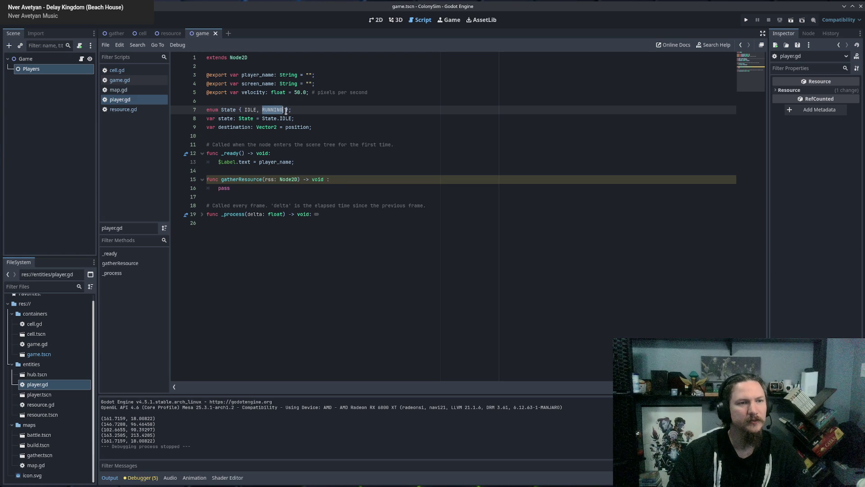
pyautogui.write(',')
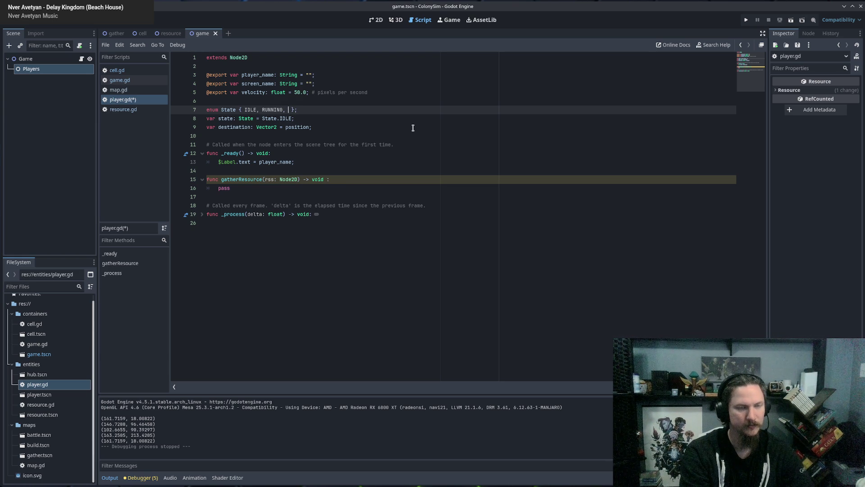
pyautogui.press('BackSpace')
pyautogui.press('BackSpace')
pyautogui.press('BackSpace')
pyautogui.press('BackSpace')
pyautogui.press('BackSpace')
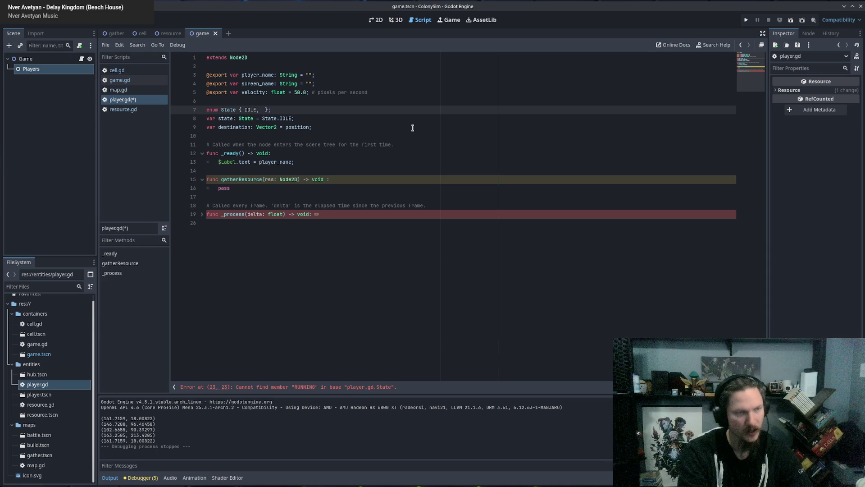
pyautogui.write('HARVEST')
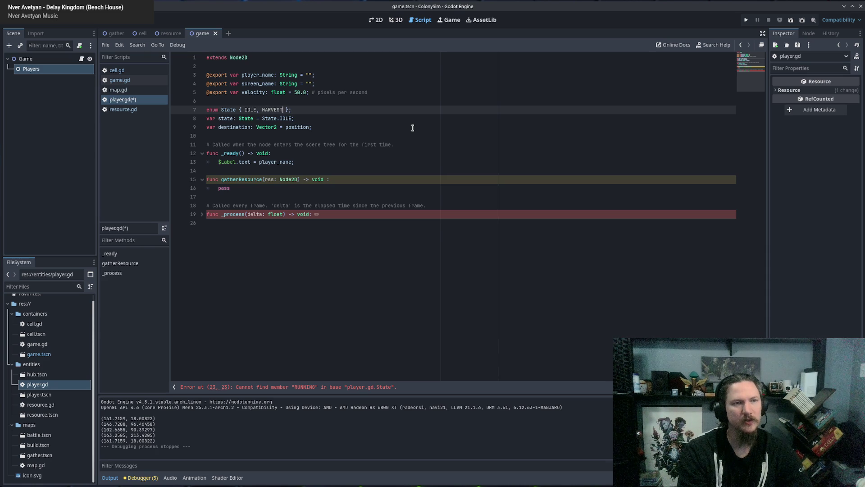
pyautogui.write('ING,')
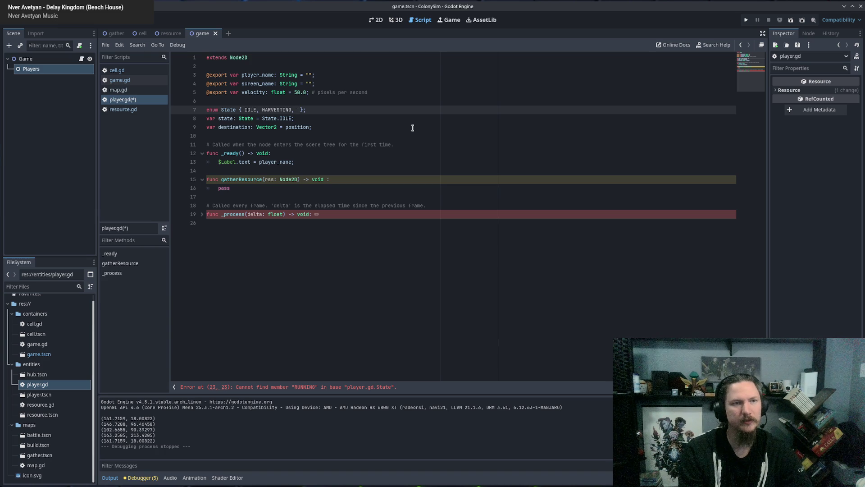
pyautogui.press('BackSpace')
pyautogui.press('BackSpace')
pyautogui.press('BackSpace')
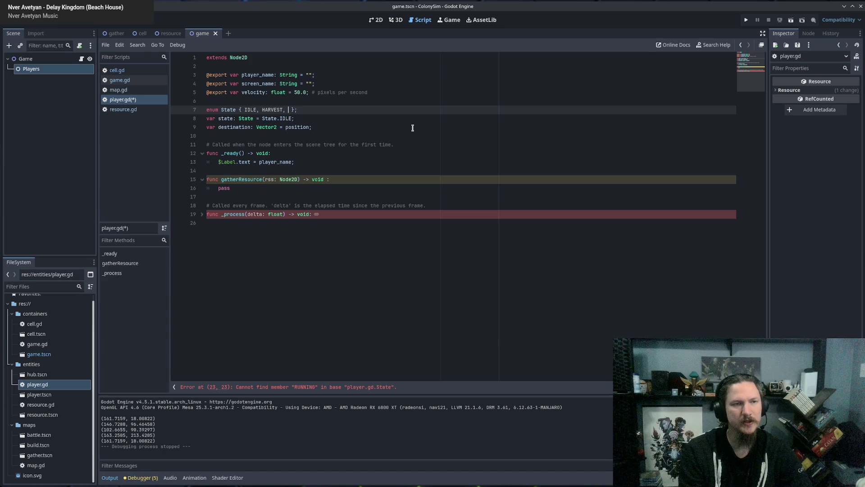
pyautogui.write('RETURN')
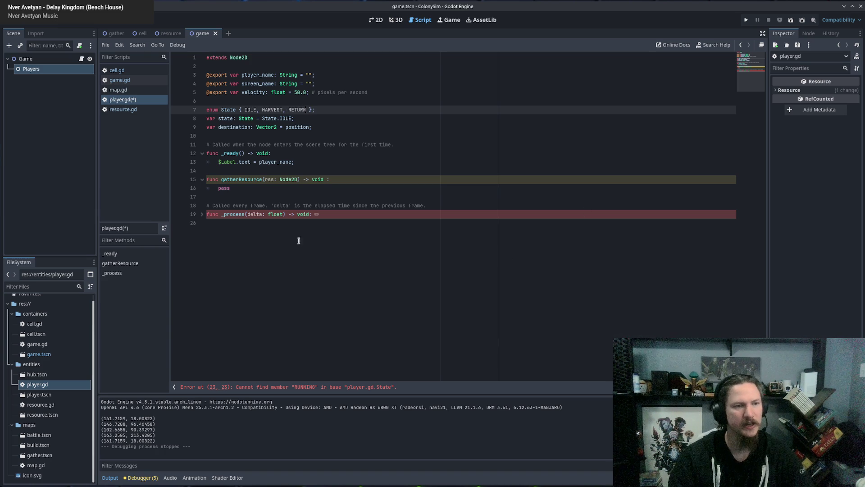
# Step: Expand _process and replace State.RUNNING on line 23 with State.HARVEST
pyautogui.click(203, 215)
pyautogui.click(289, 249)
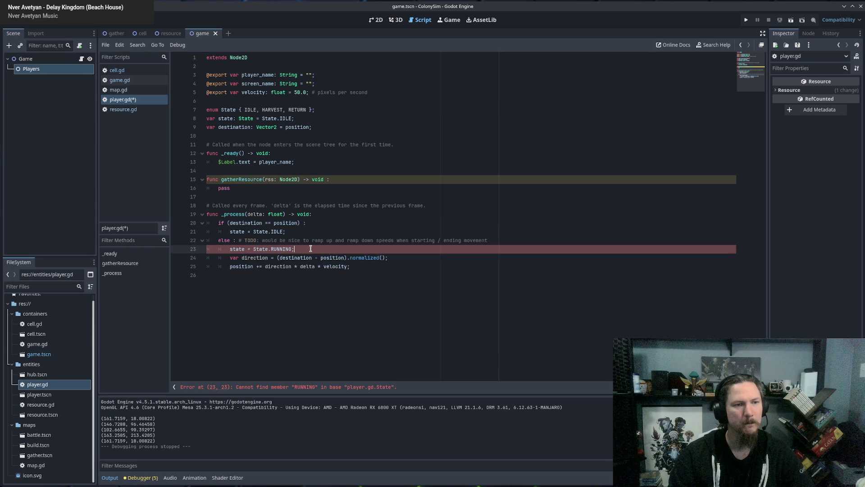
pyautogui.doubleClick(289, 249)
pyautogui.write('HARVE')
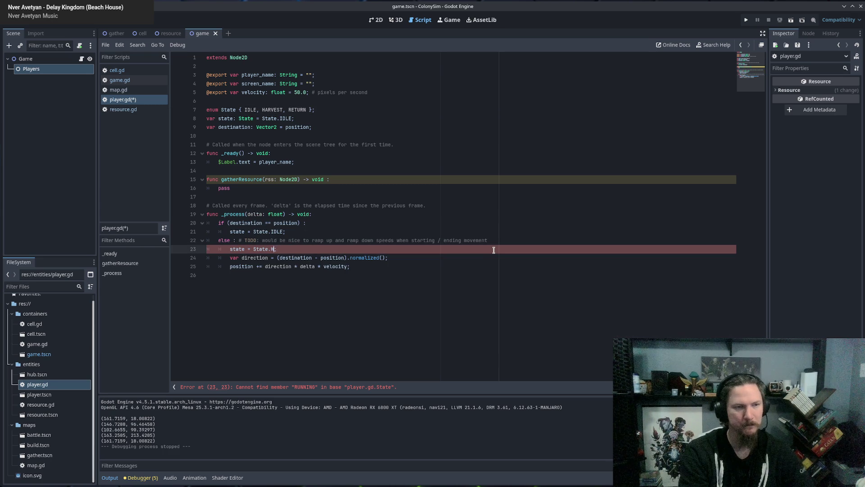
pyautogui.write('ST')
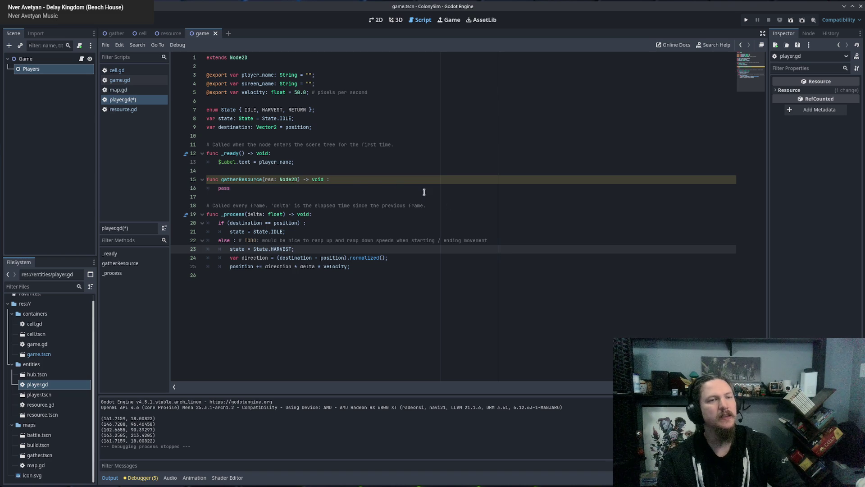
pyautogui.click(333, 153)
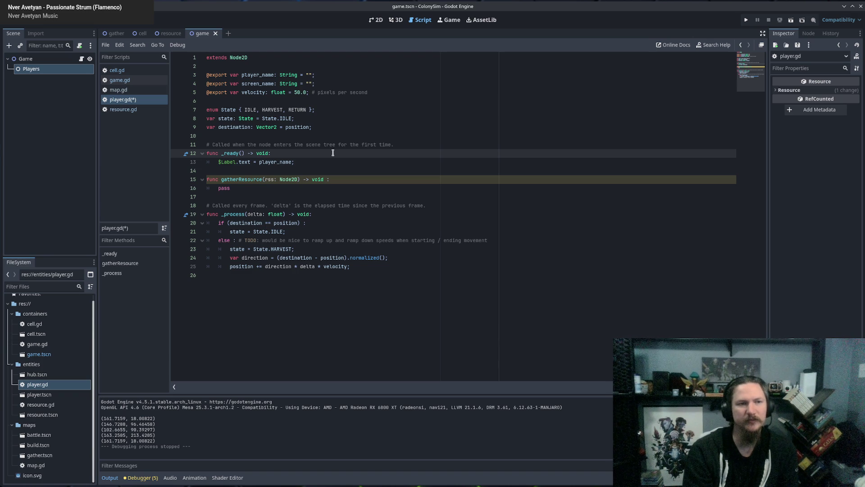
# Step: Select the IDLE and HARVEST entries in the State enum on line 7
pyautogui.click(292, 109)
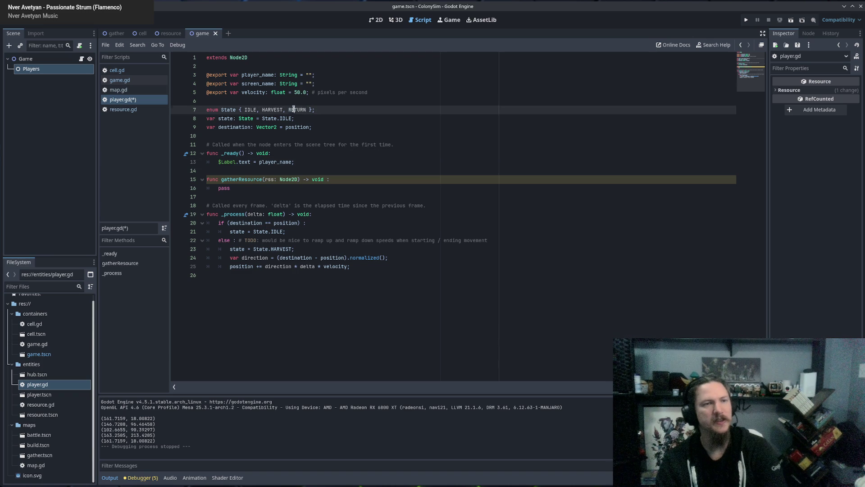
pyautogui.moveTo(244, 109); pyautogui.dragTo(258, 110)
pyautogui.click(382, 108)
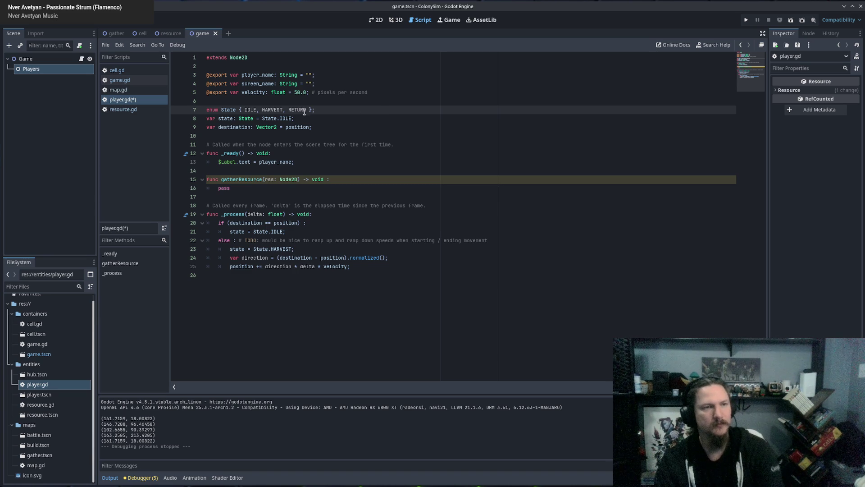
pyautogui.click(280, 111)
# Step: Rename HARVEST to TRAVEL in the State enum on line 7
pyautogui.doubleClick(281, 111)
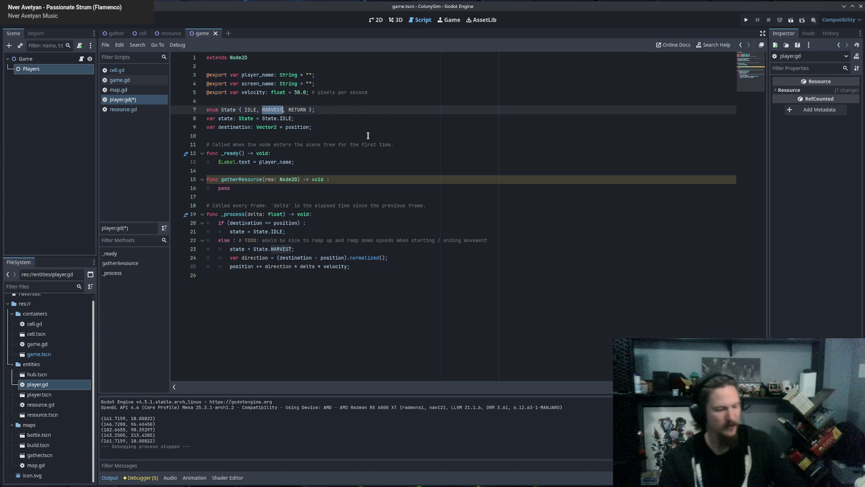
pyautogui.write('TRAVER')
pyautogui.press('BackSpace')
pyautogui.press('BackSpace')
pyautogui.write('EL')
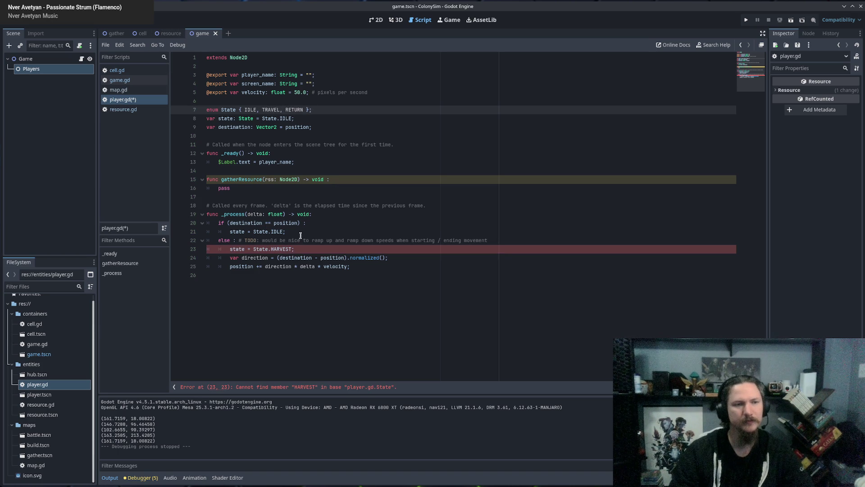
# Step: Change the else branch on line 23 to set State.TRAVEL
pyautogui.tripleClick(279, 244)
pyautogui.moveTo(280, 245); pyautogui.dragTo(464, 256)
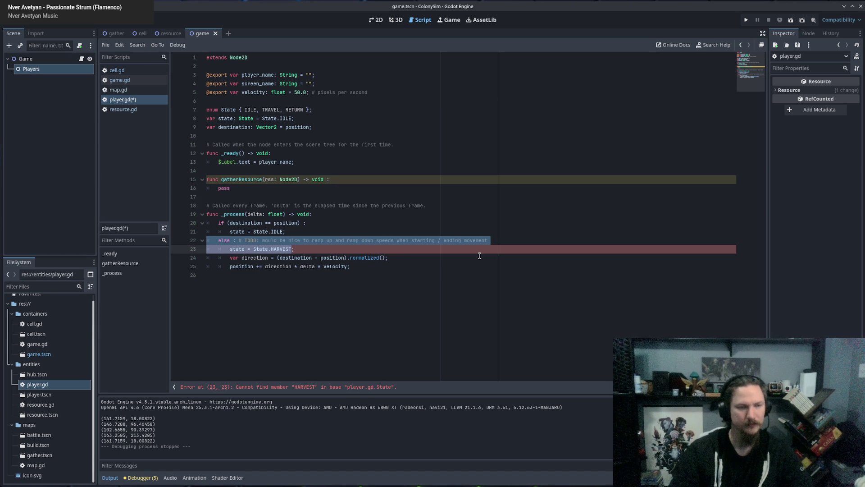
pyautogui.doubleClick(282, 249)
pyautogui.write('TRAVEL')
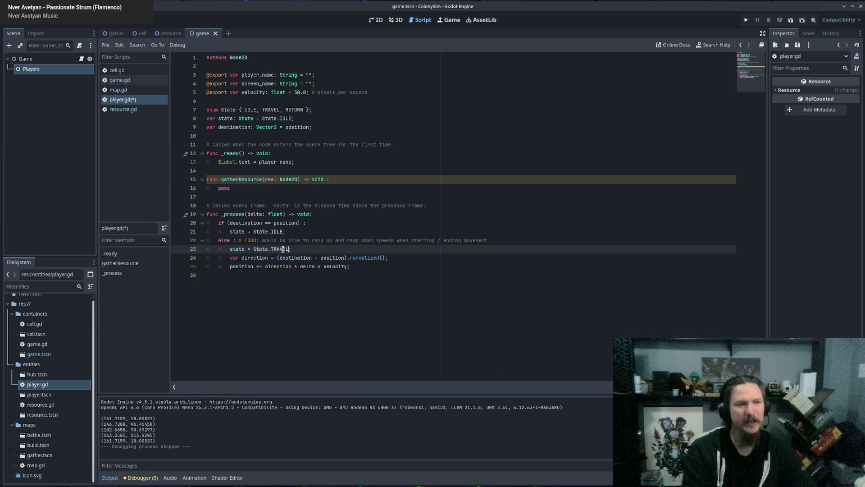
# Step: Inspect the if branch on lines 20–21 of _process
pyautogui.click(297, 232)
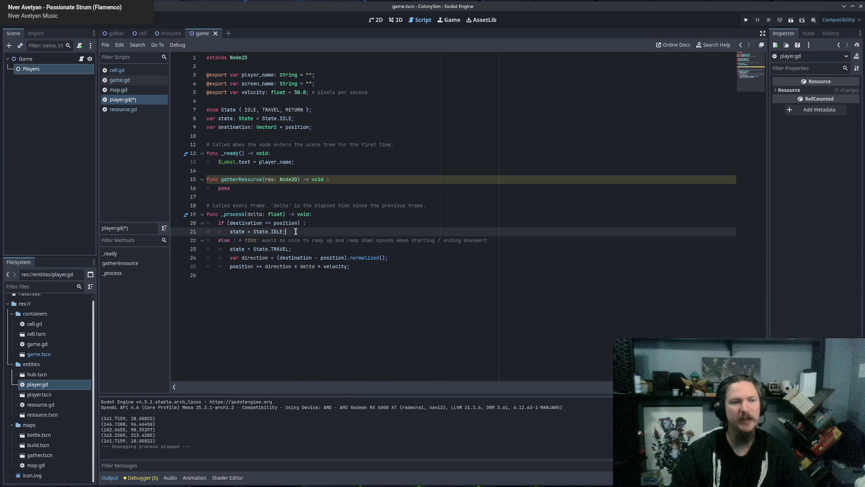
pyautogui.moveTo(296, 232); pyautogui.dragTo(208, 226)
pyautogui.click(318, 231)
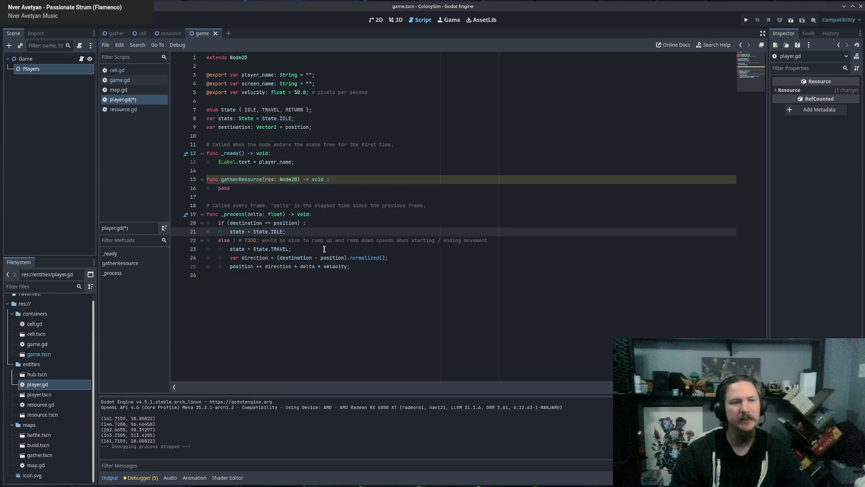
pyautogui.moveTo(308, 232); pyautogui.dragTo(203, 219)
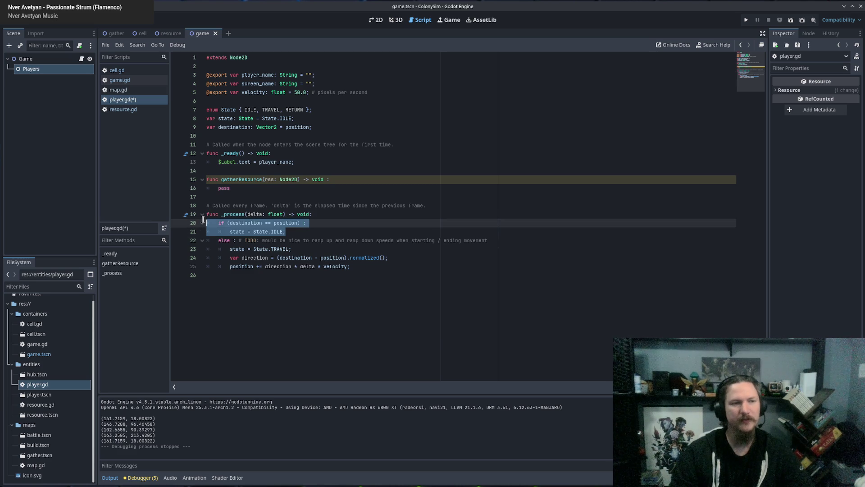
pyautogui.click(298, 231)
pyautogui.click(306, 250)
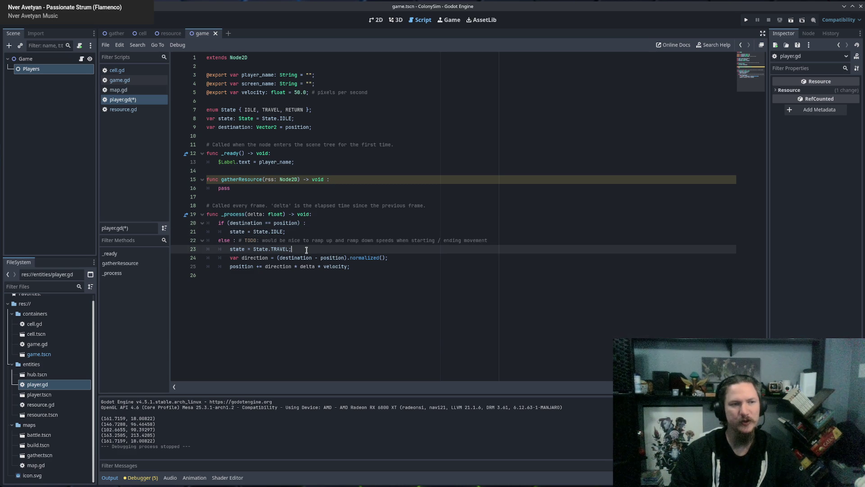
# Step: Review the declarations on lines 7–9 and the else branch setting State.TRAVEL
pyautogui.moveTo(231, 111)
pyautogui.mouseDown()
pyautogui.moveTo(270, 112)
pyautogui.moveTo(311, 136)
pyautogui.mouseUp()
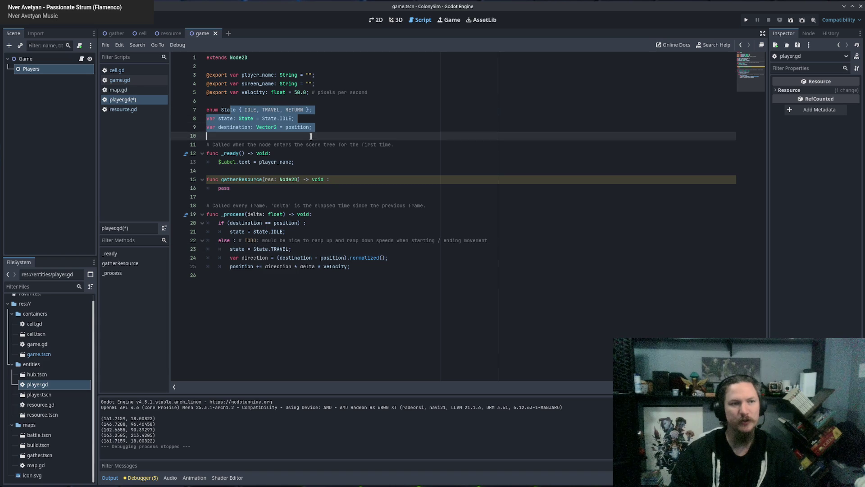
pyautogui.click(311, 137)
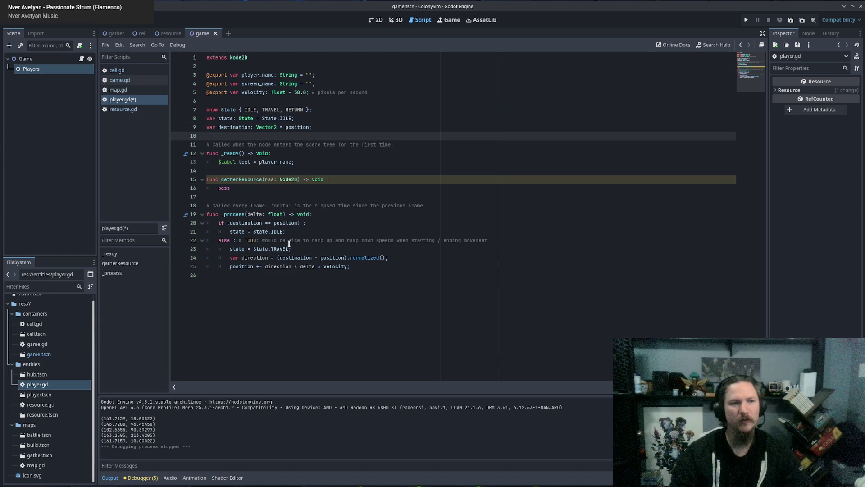
pyautogui.click(242, 240)
pyautogui.moveTo(242, 240); pyautogui.dragTo(348, 269)
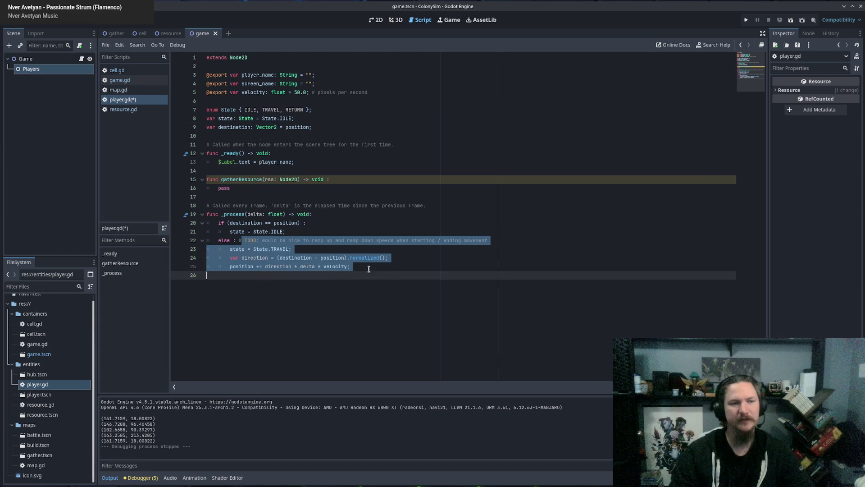
pyautogui.click(349, 267)
pyautogui.moveTo(231, 249); pyautogui.dragTo(292, 249)
pyautogui.click(340, 248)
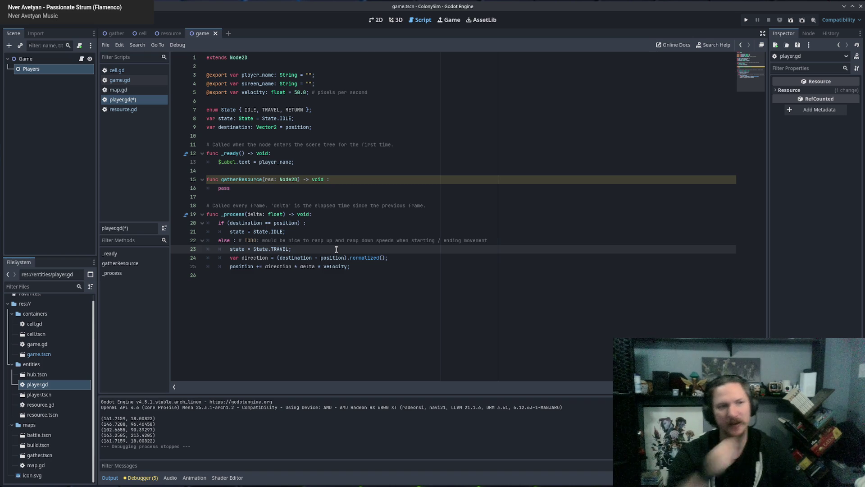
pyautogui.click(286, 110)
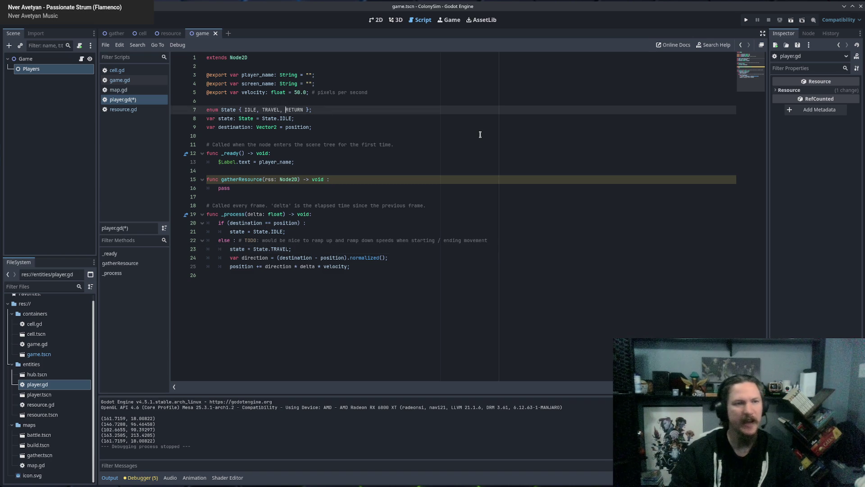
pyautogui.write('GATHER,')
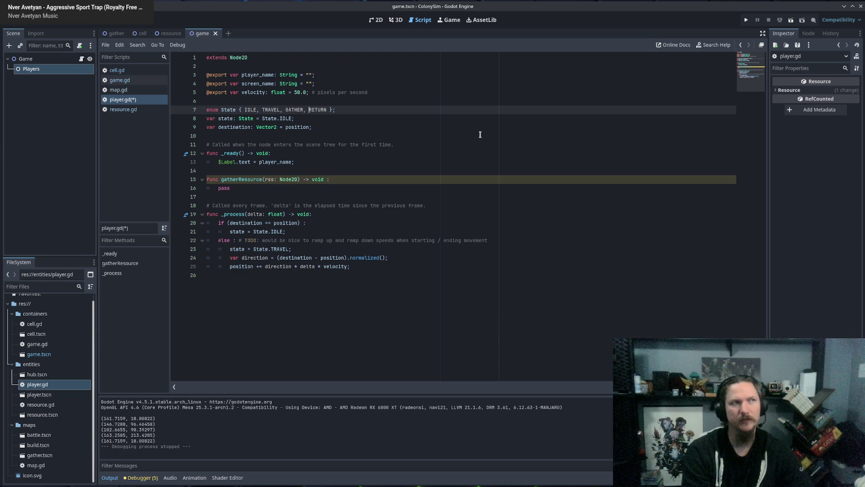
pyautogui.hotkey('ctrl', 'shift', 'Right')
pyautogui.press('Delete')
pyautogui.press('BackSpace')
pyautogui.press('BackSpace')
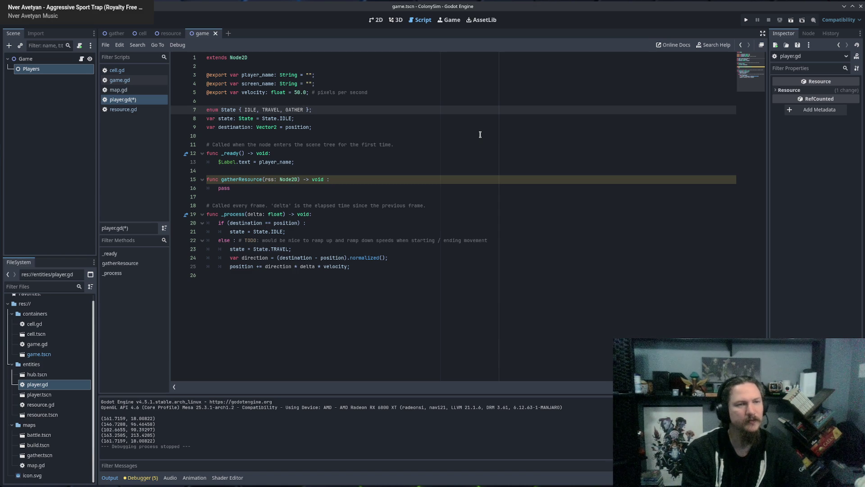
pyautogui.doubleClick(272, 109)
pyautogui.click(338, 109)
pyautogui.doubleClick(301, 110)
pyautogui.click(339, 110)
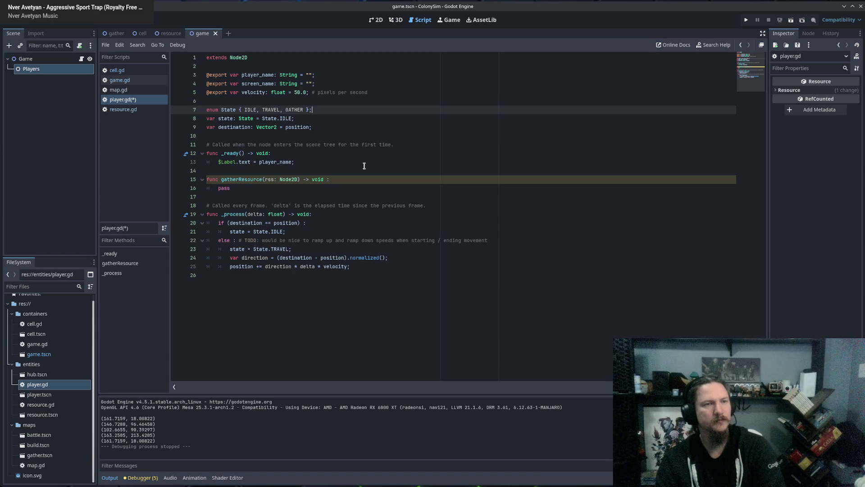
pyautogui.click(234, 188)
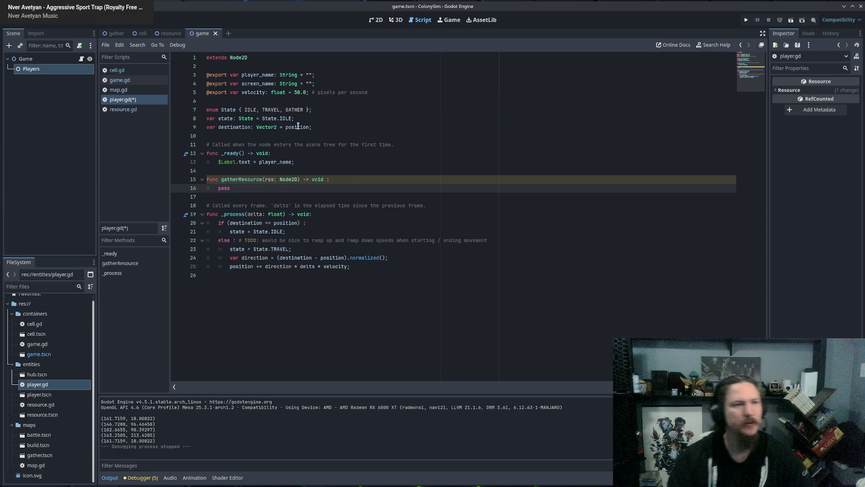
pyautogui.click(353, 119)
pyautogui.click(356, 124)
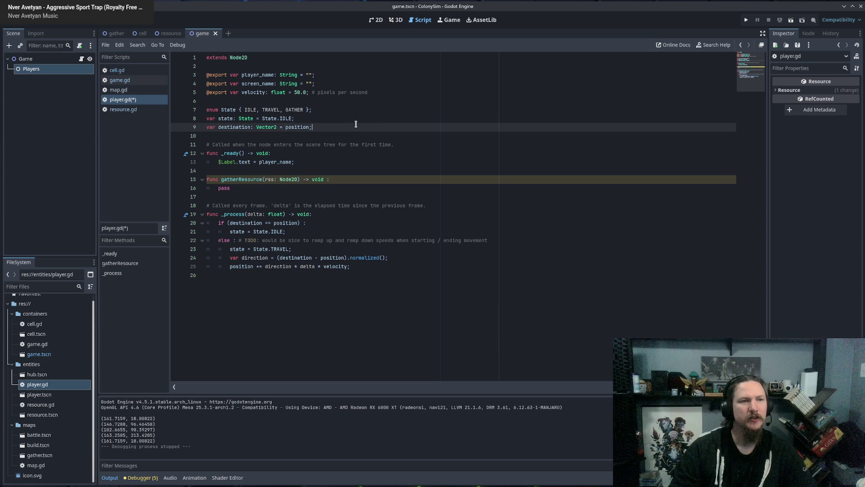
pyautogui.press('Up')
pyautogui.press('Up')
pyautogui.press('Up')
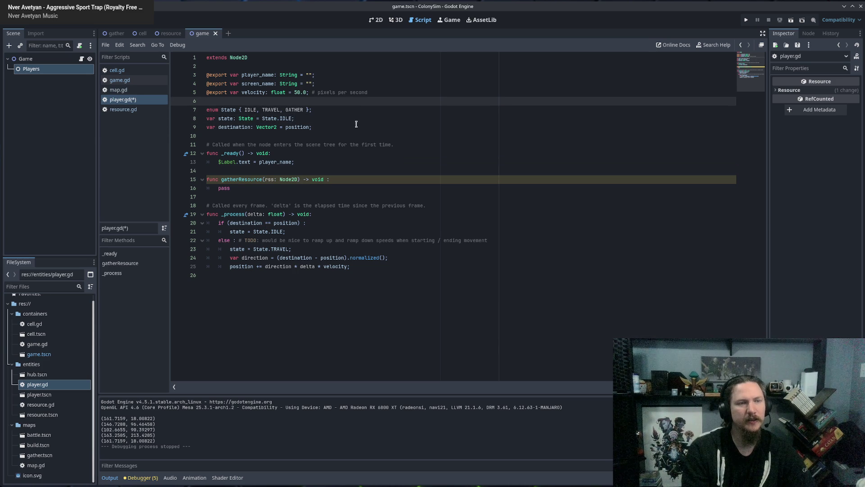
pyautogui.click(263, 75)
pyautogui.click(261, 83)
pyautogui.click(259, 92)
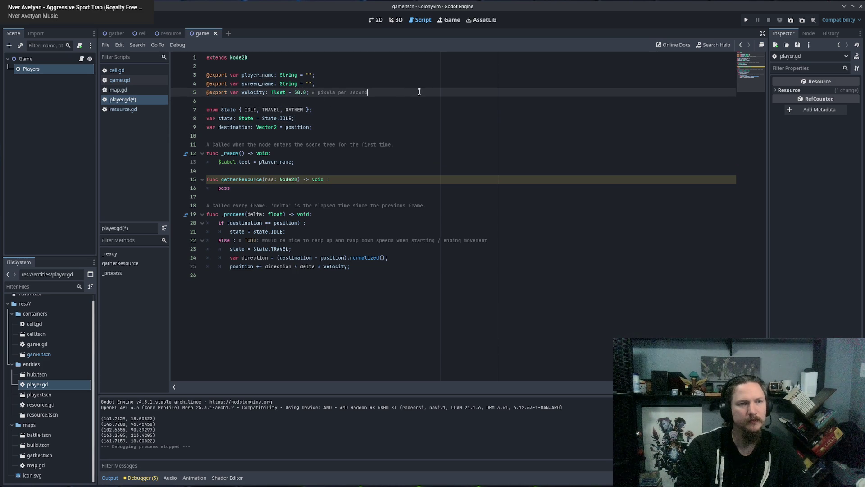
pyautogui.press('Down')
pyautogui.press('Down')
pyautogui.press('Down')
# Step: Add 'var target: Node2D = null;' on a new line below the destination variable
pyautogui.press('End')
pyautogui.press('Return')
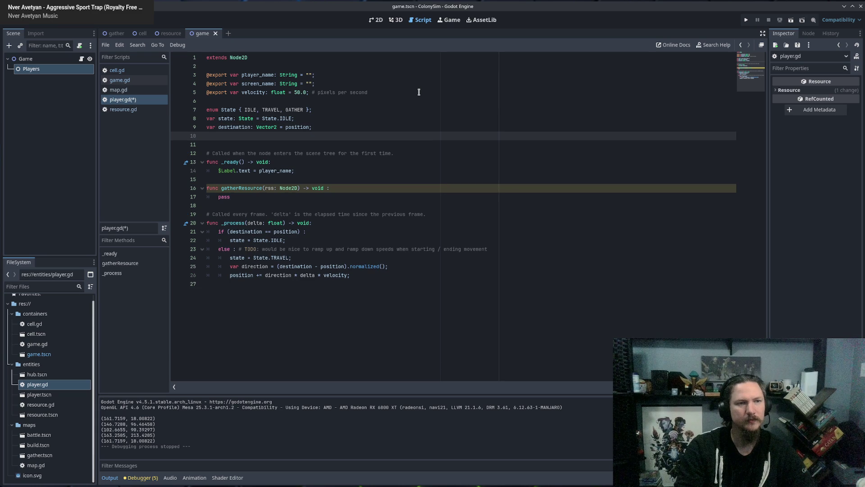
pyautogui.write('var target')
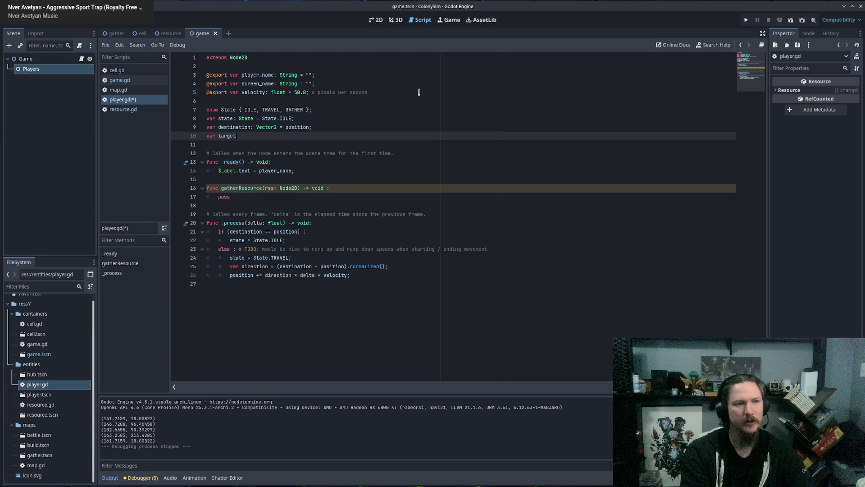
pyautogui.write(': Node')
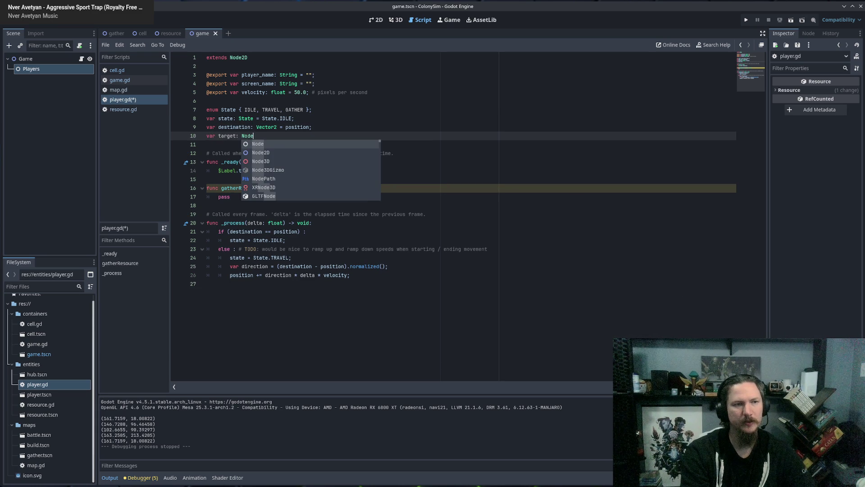
pyautogui.write('2D = n')
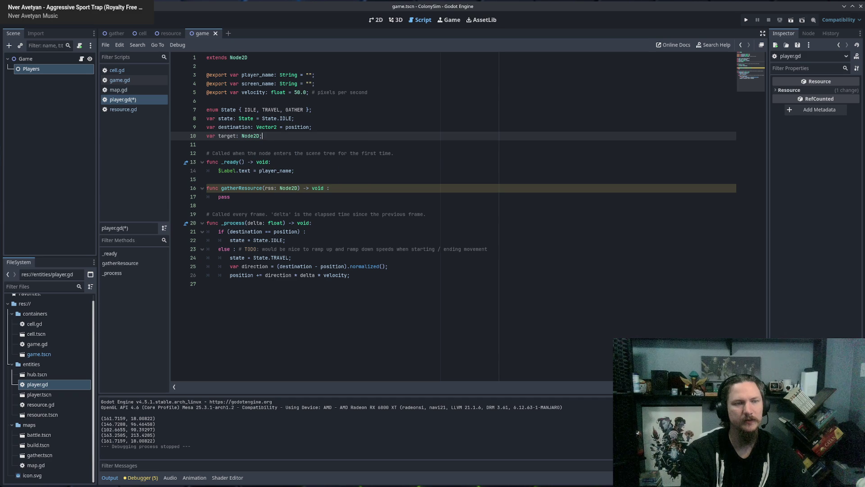
pyautogui.write('ull;')
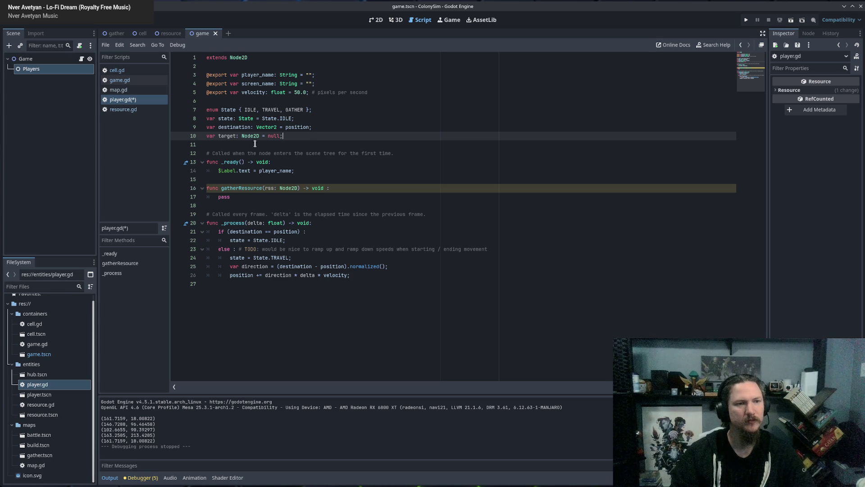
# Step: Check the target declaration and insert a blank line above gatherResource
pyautogui.click(253, 198)
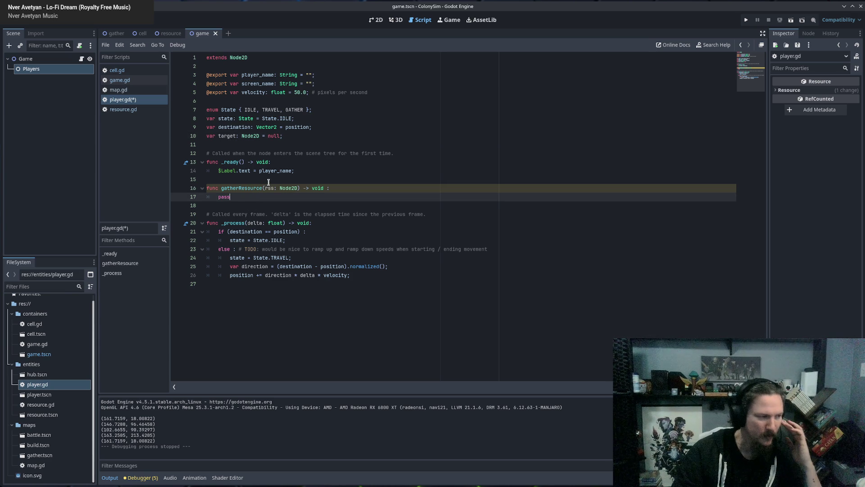
pyautogui.click(232, 137)
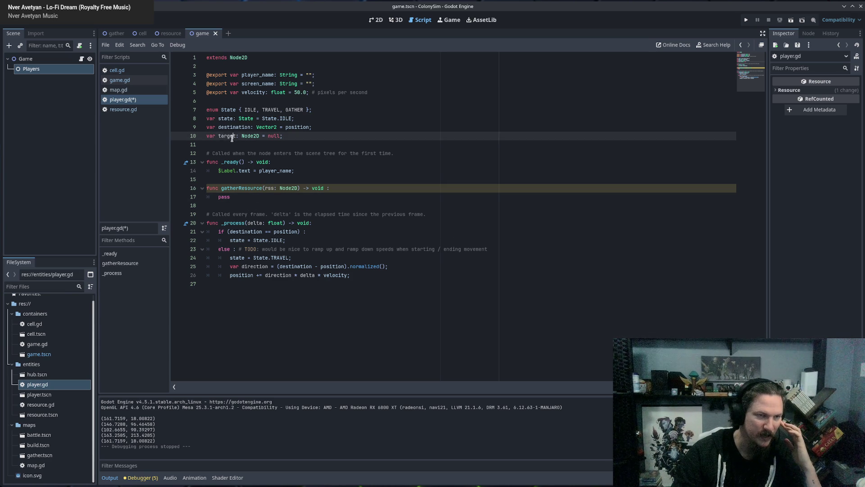
pyautogui.click(246, 137)
pyautogui.click(309, 138)
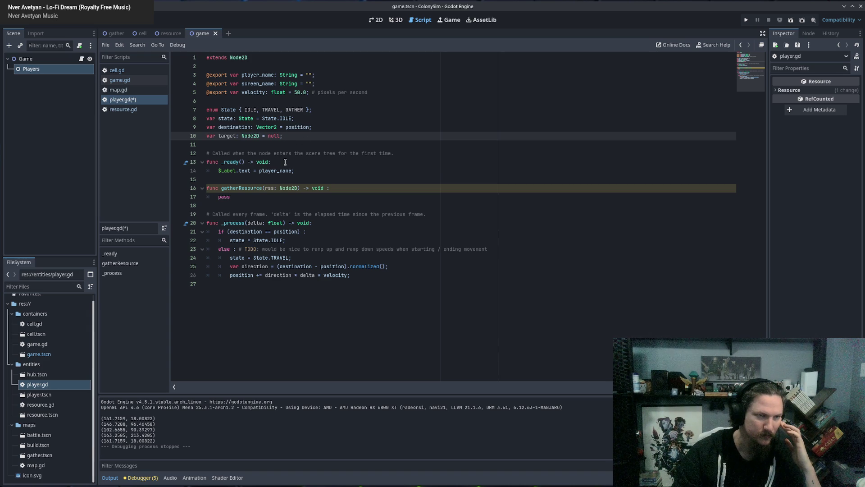
pyautogui.click(293, 179)
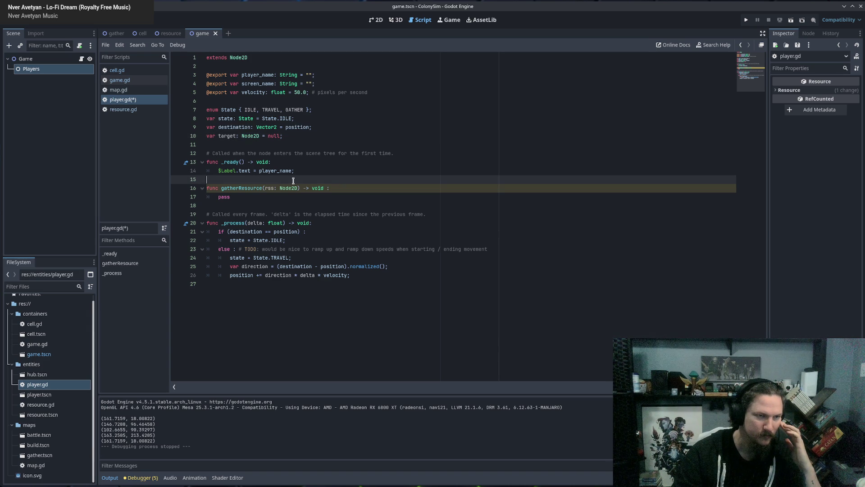
pyautogui.press('Return')
# Step: Write 'func action(destination: Node2D, state: State) -> void:' with a 'pass;' body
pyautogui.write('fun')
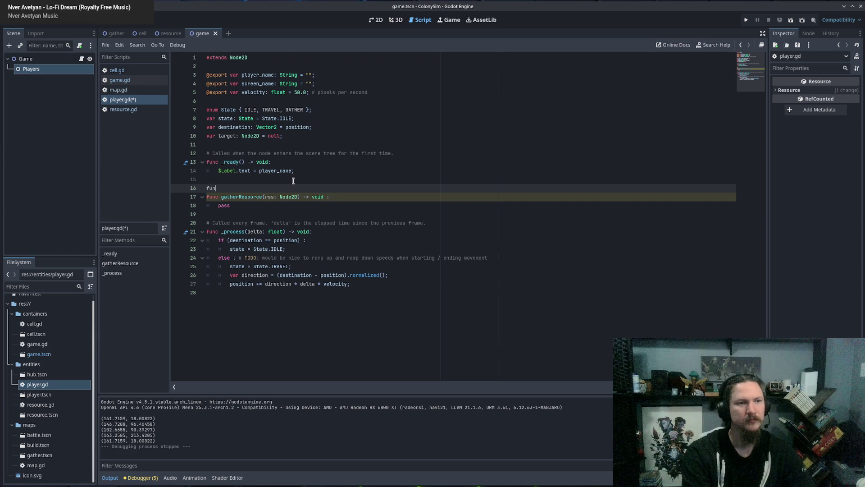
pyautogui.write('c act')
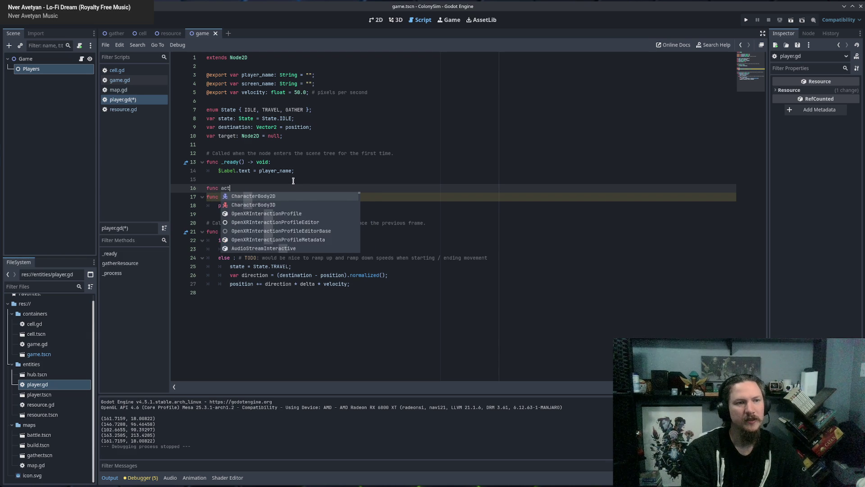
pyautogui.write('ion()')
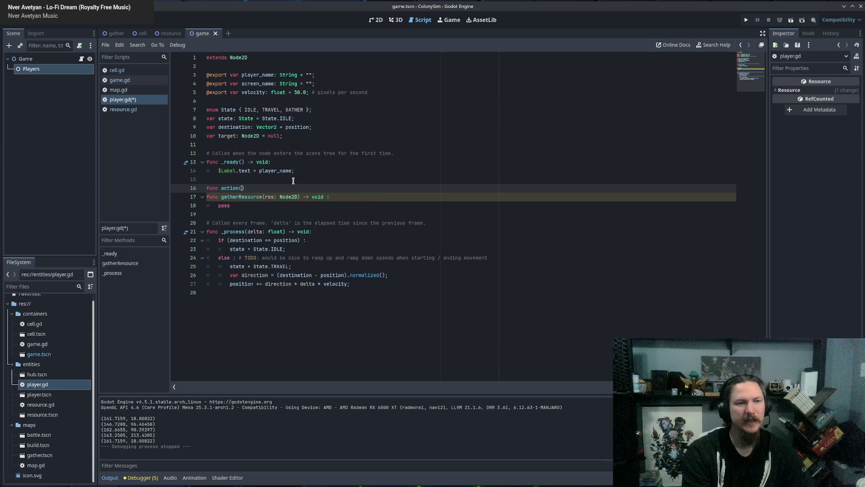
pyautogui.write('destination')
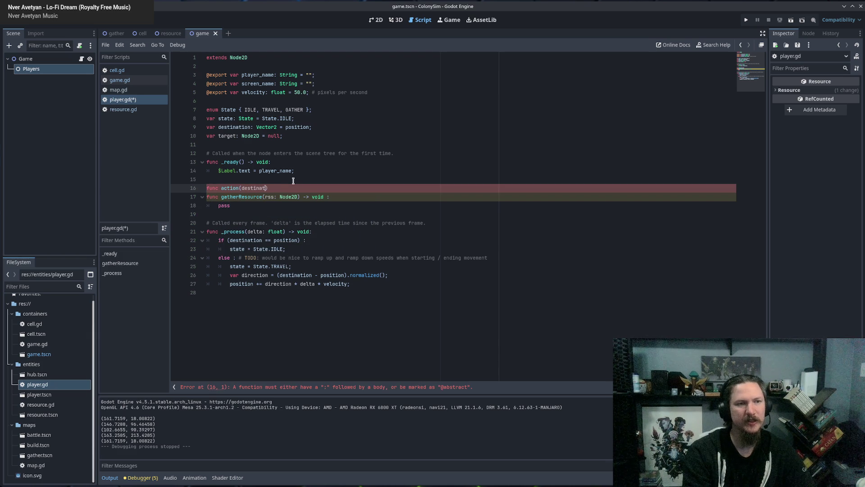
pyautogui.write('Node2D')
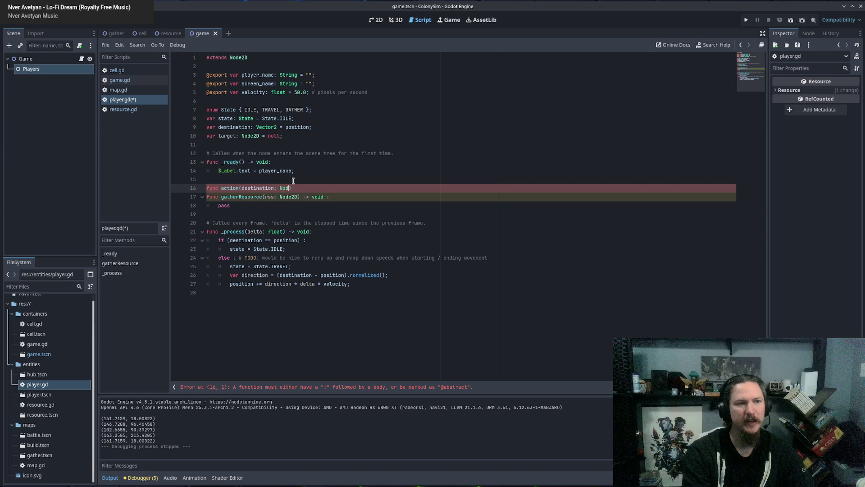
pyautogui.write(',')
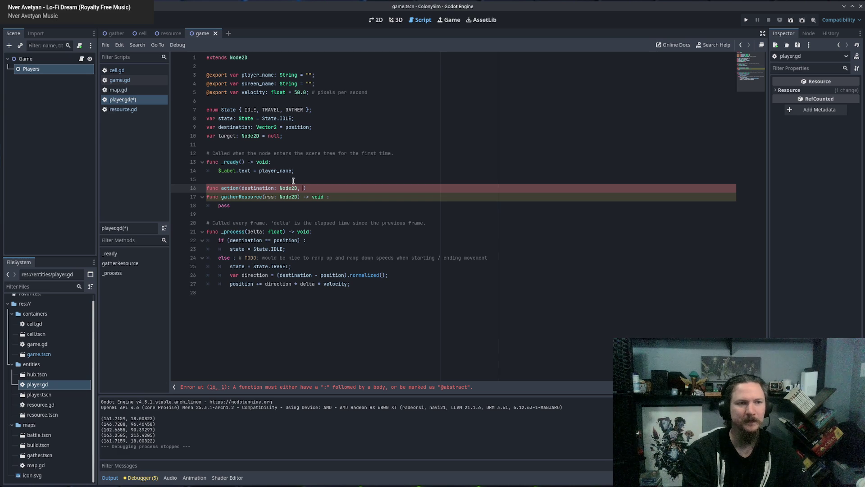
pyautogui.write('state: ')
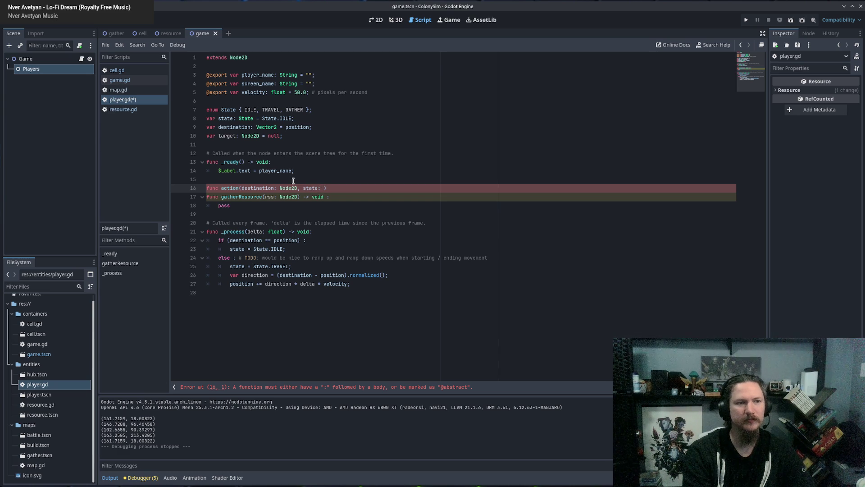
pyautogui.write('State) -> void:')
pyautogui.press('Return')
pyautogui.write('pass;')
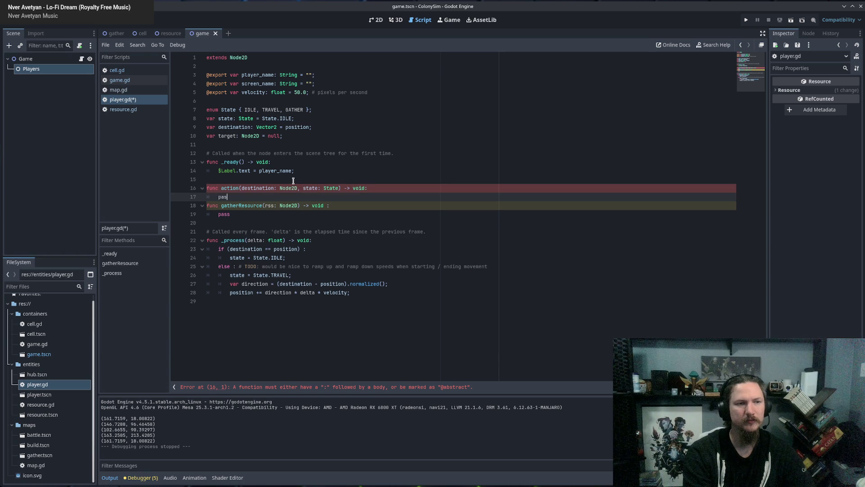
pyautogui.press('Return')
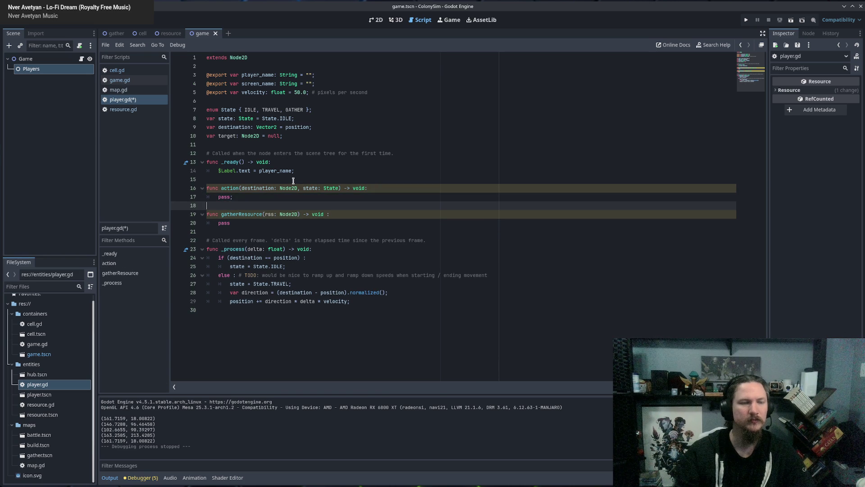
# Step: Delete the old gatherResource function below action
pyautogui.moveTo(234, 223); pyautogui.dragTo(207, 205)
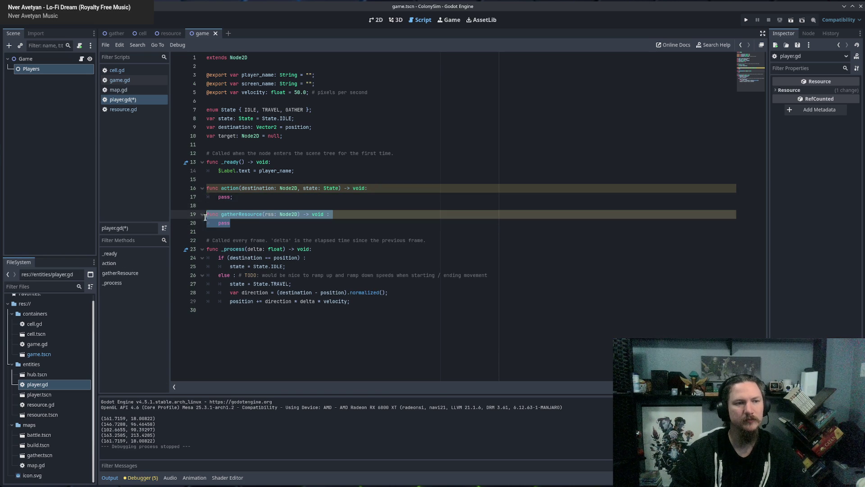
pyautogui.press('BackSpace')
pyautogui.press('BackSpace')
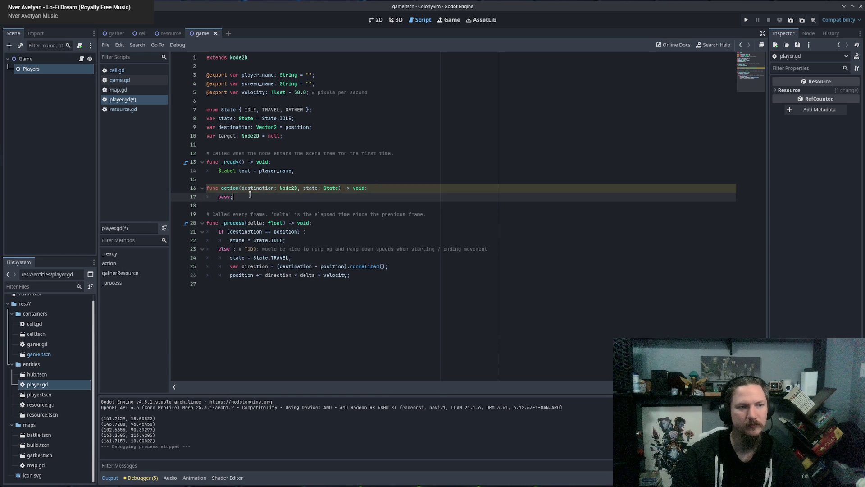
pyautogui.click(244, 179)
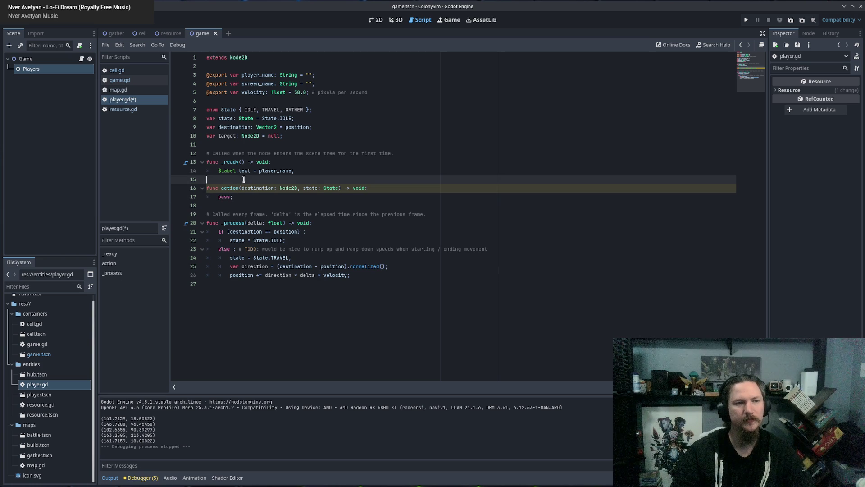
# Step: Remove the pass placeholder from action and rename its destination parameter to _target
pyautogui.click(252, 194)
pyautogui.moveTo(217, 196); pyautogui.dragTo(278, 196)
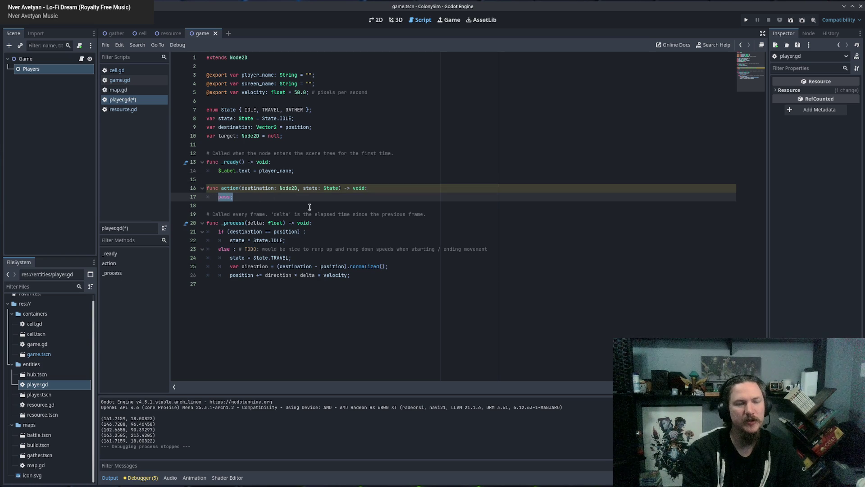
pyautogui.press('BackSpace')
pyautogui.write('t')
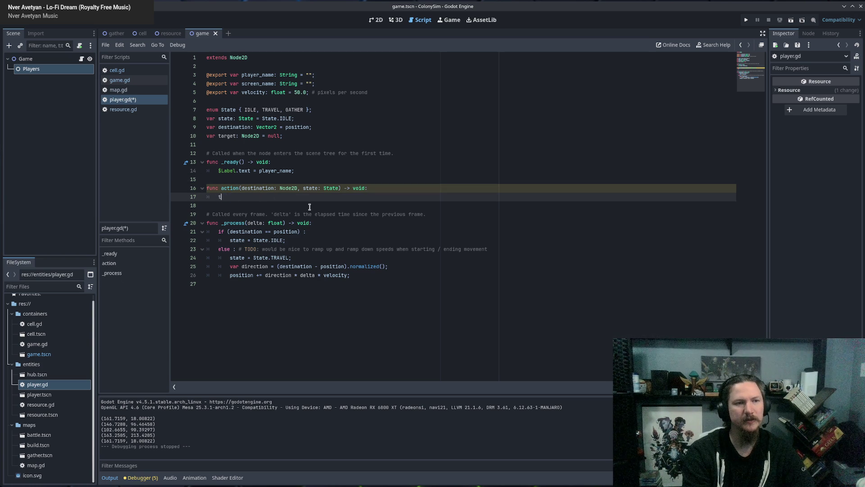
pyautogui.press('Escape')
pyautogui.press('Up')
pyautogui.press('Right')
pyautogui.hotkey('ctrl', 'shift', 'Right')
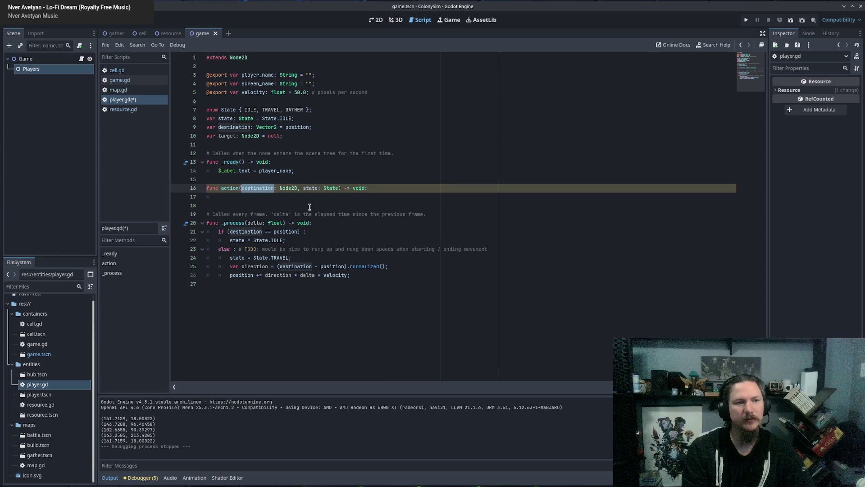
pyautogui.write('_target')
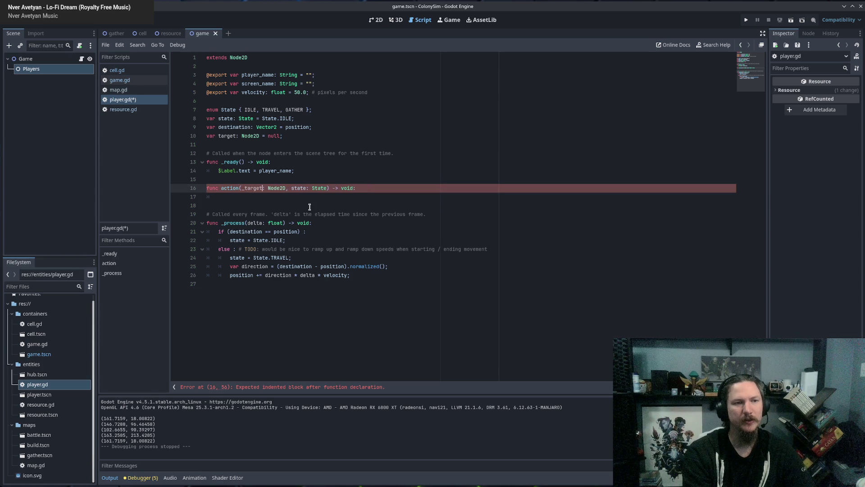
pyautogui.write('_')
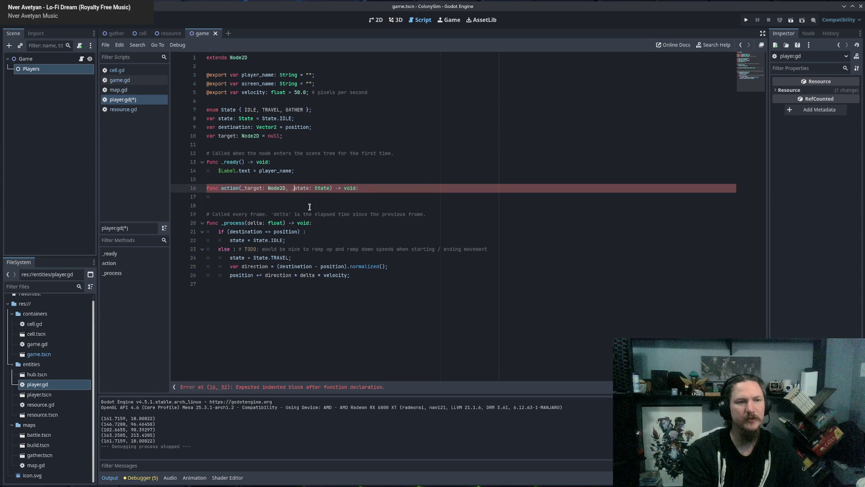
# Step: Add 'target = _target;' in action's body and open a new line below the target declaration
pyautogui.press('Down')
pyautogui.write('arget')
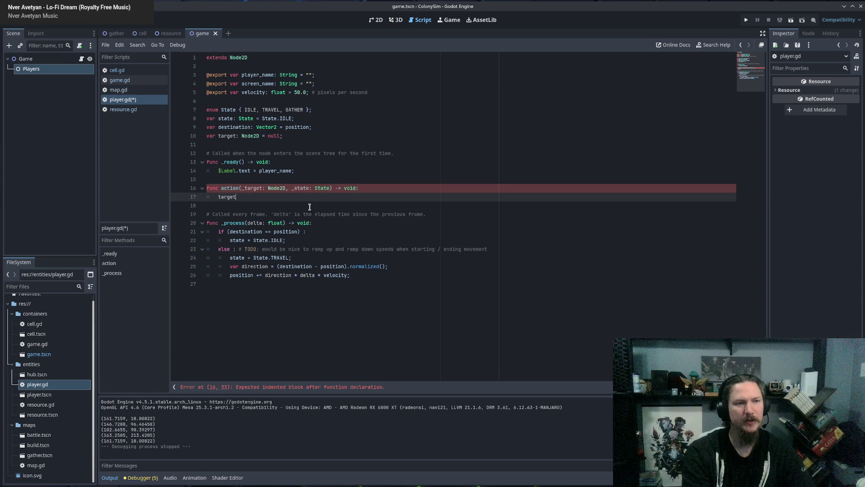
pyautogui.write(' = _target;')
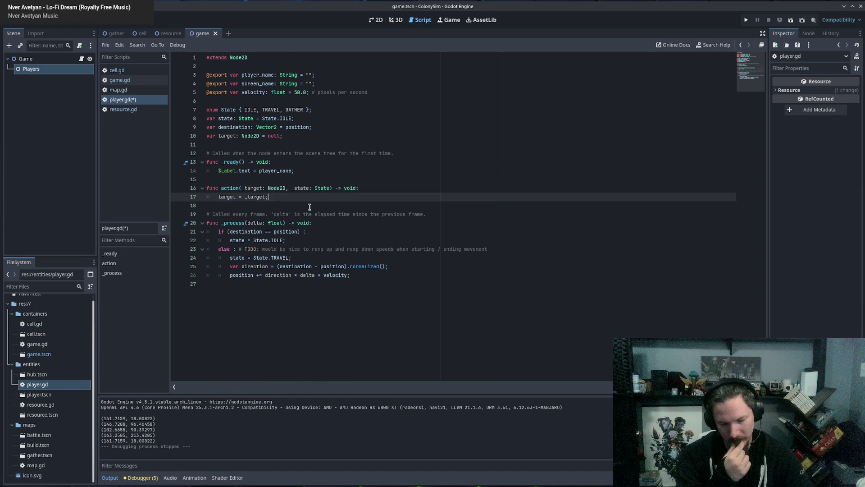
pyautogui.press('Return')
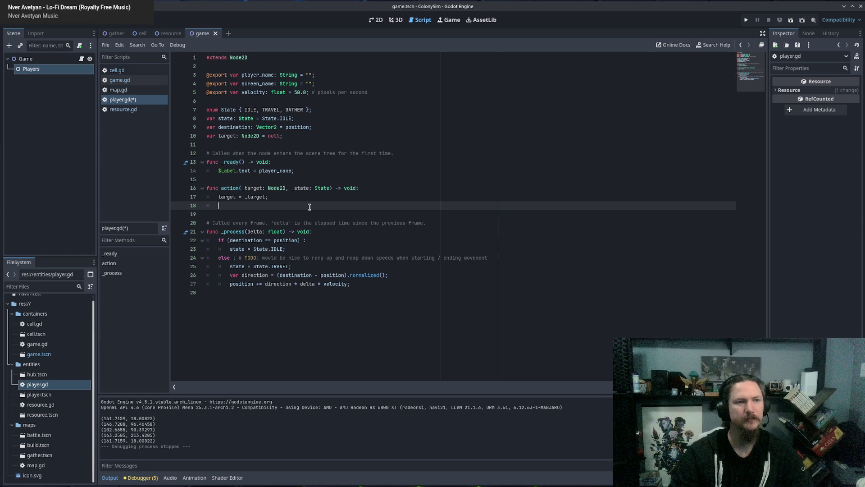
pyautogui.click(292, 136)
pyautogui.press('Return')
# Step: Declare 'var actionState: State;' below the target declaration, with no null default
pyautogui.write('var actionState')
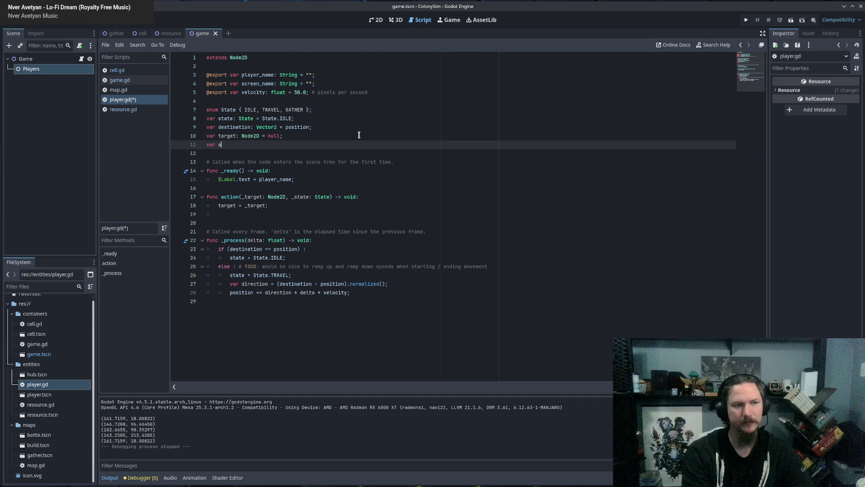
pyautogui.write(': ')
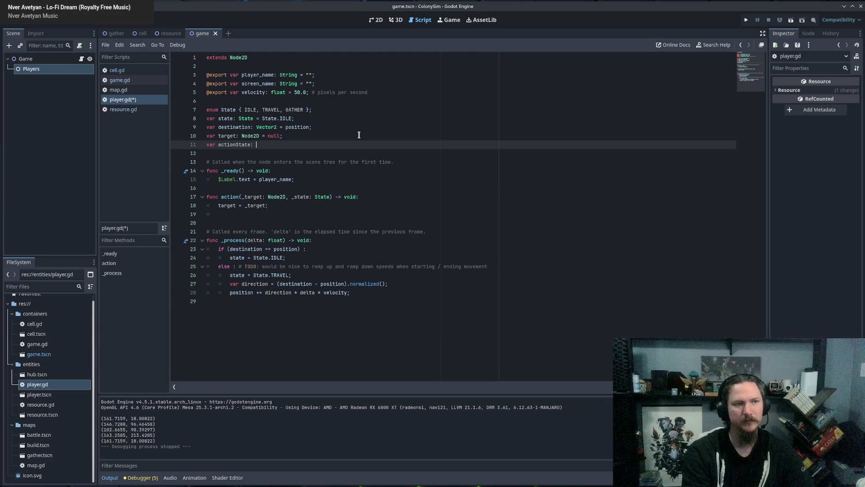
pyautogui.write('State = null;')
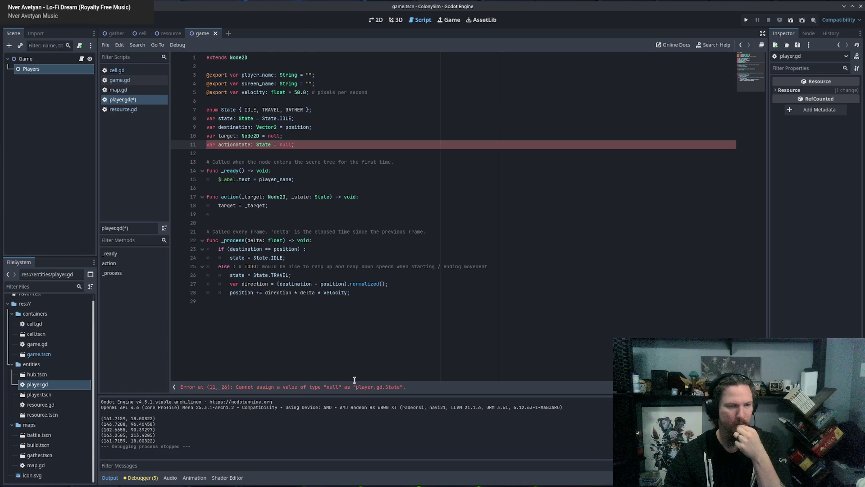
pyautogui.doubleClick(286, 144)
pyautogui.press('BackSpace')
pyautogui.press('BackSpace')
pyautogui.press('BackSpace')
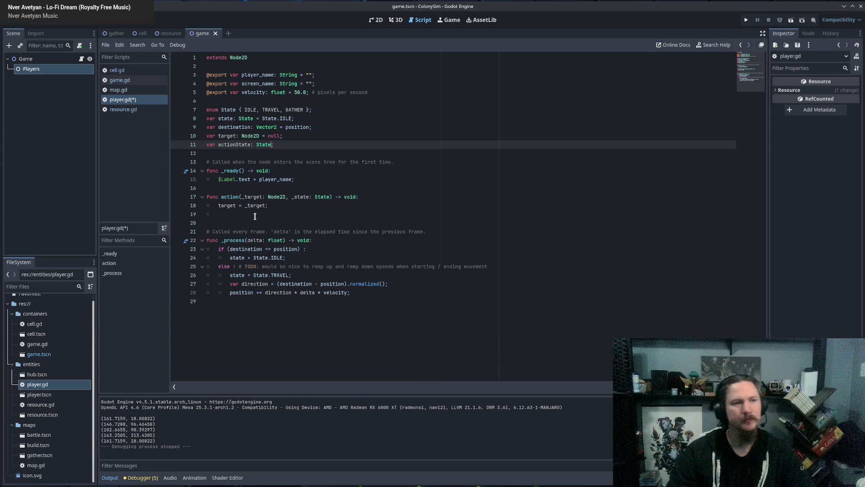
# Step: Write 'actionState = _state;' inside the action function, checking it against the State enum values
pyautogui.click(256, 215)
pyautogui.write('action')
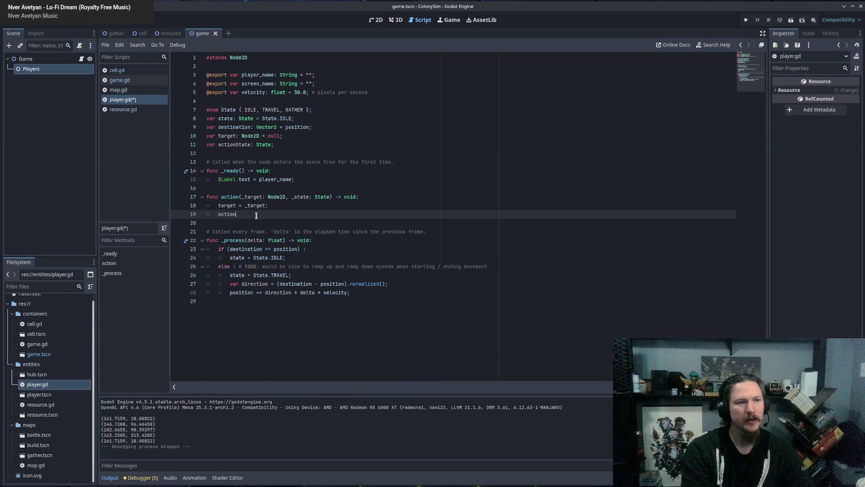
pyautogui.write('State = _state;')
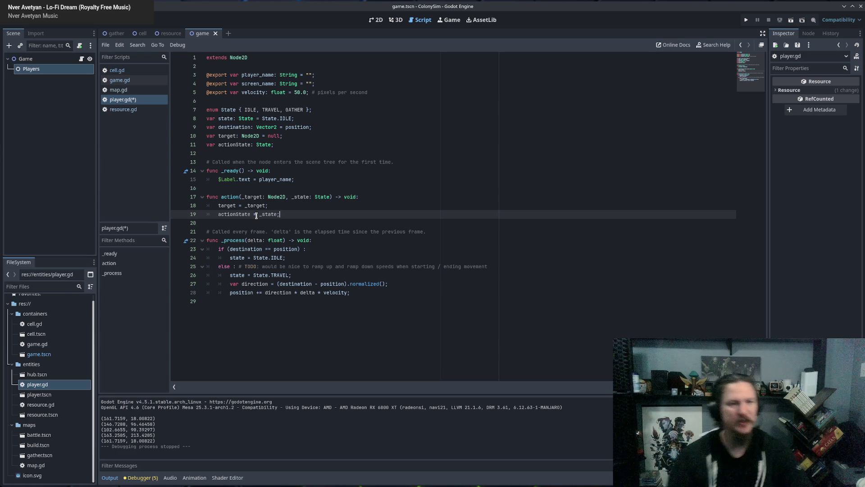
pyautogui.moveTo(268, 205); pyautogui.dragTo(229, 206)
pyautogui.click(281, 214)
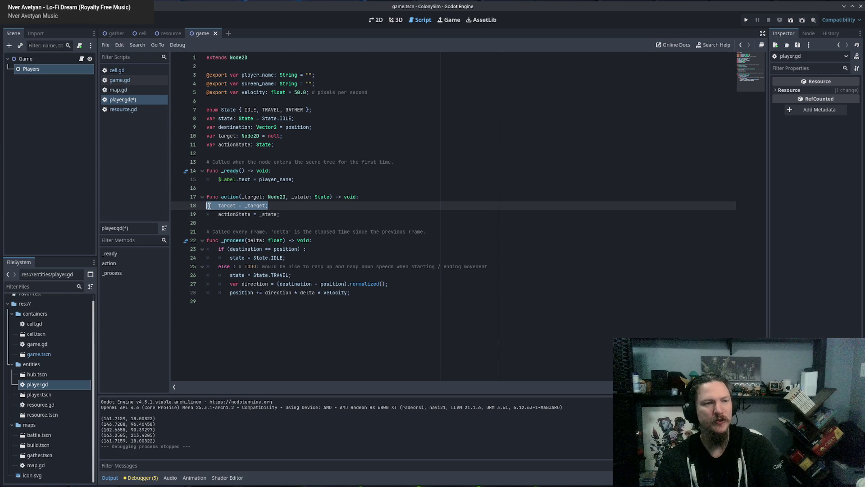
pyautogui.moveTo(280, 214); pyautogui.dragTo(185, 214)
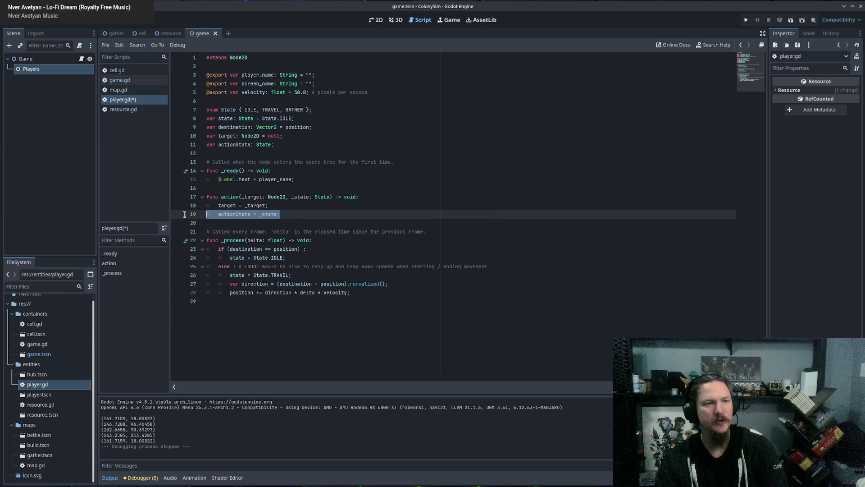
pyautogui.click(294, 216)
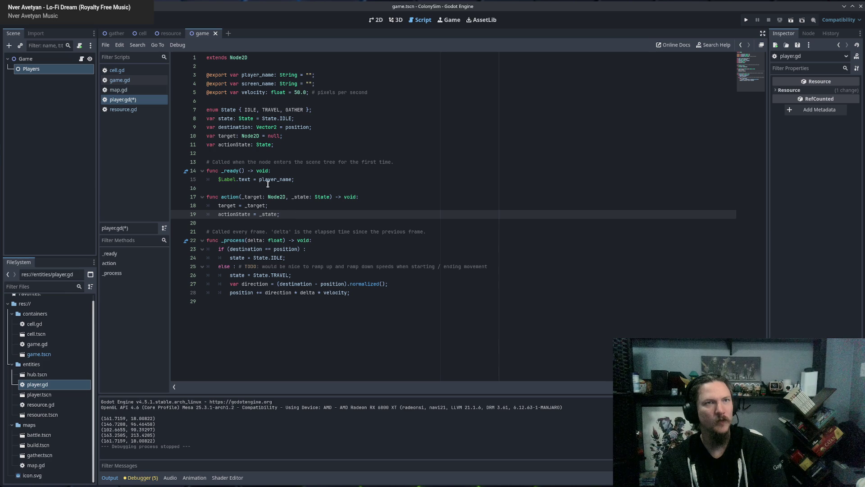
pyautogui.doubleClick(297, 110)
pyautogui.click(297, 109)
pyautogui.doubleClick(298, 109)
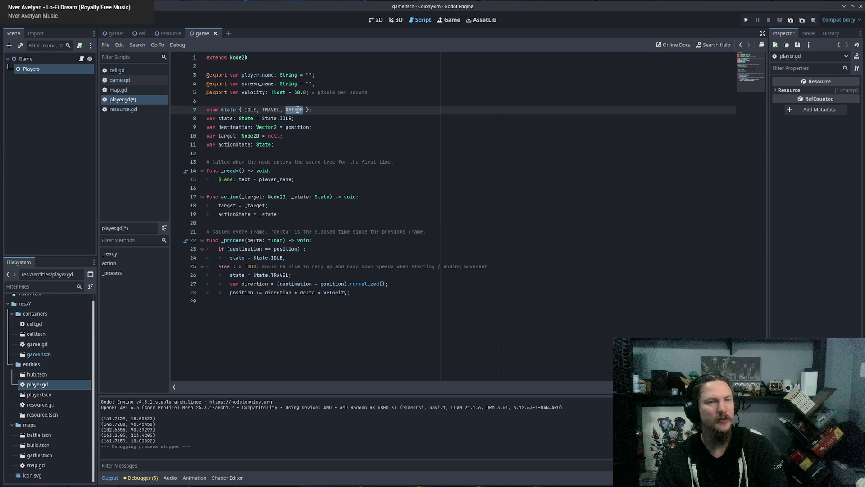
pyautogui.click(320, 110)
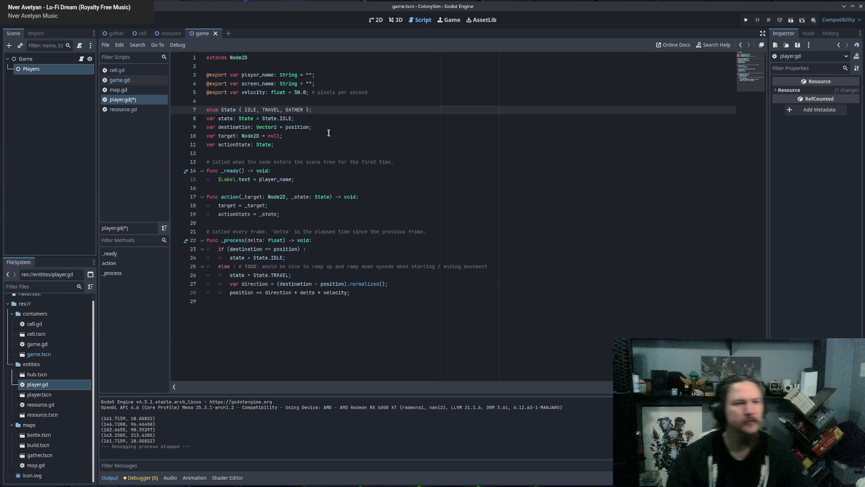
pyautogui.click(305, 211)
# Step: Open a fresh indented line below 'actionState = _state;' at the end of action()
pyautogui.write('---')
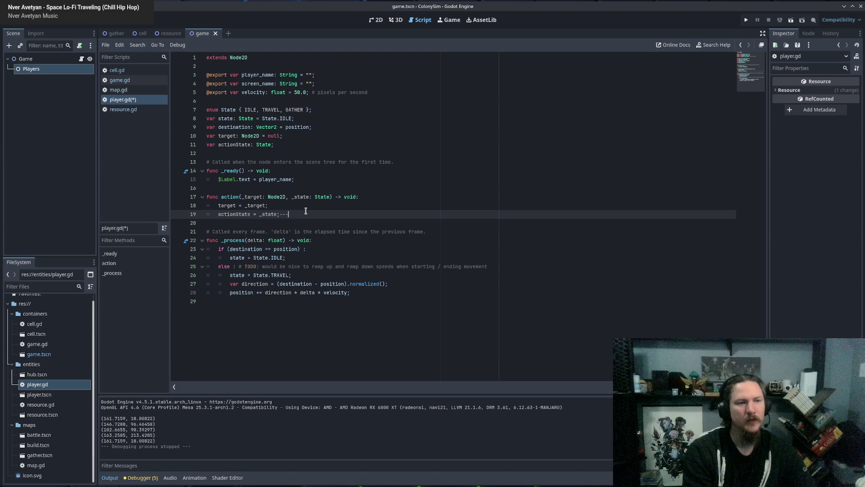
pyautogui.write('----------------------------------------------------------')
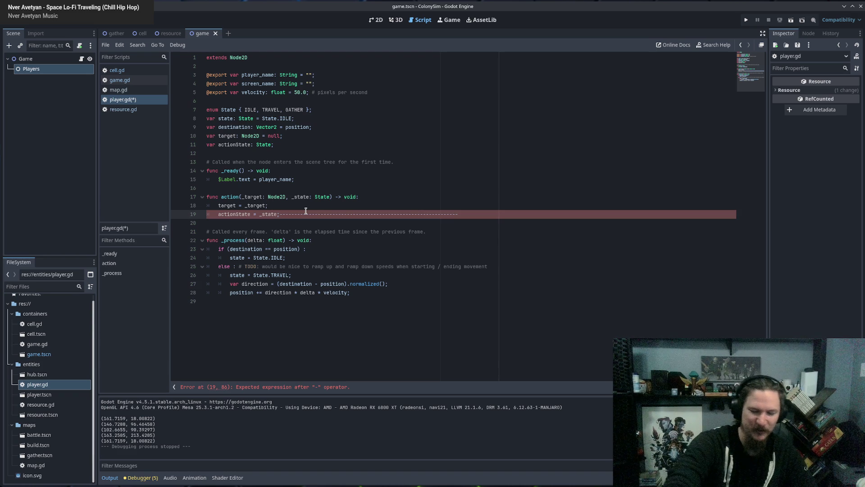
pyautogui.hotkey('ctrl', 'shift', 'Left')
pyautogui.hotkey('shift', 'Right')
pyautogui.hotkey('shift', 'Right')
pyautogui.hotkey('shift', 'Right')
pyautogui.hotkey('shift', 'Right')
pyautogui.hotkey('shift', 'Right')
pyautogui.press('BackSpace')
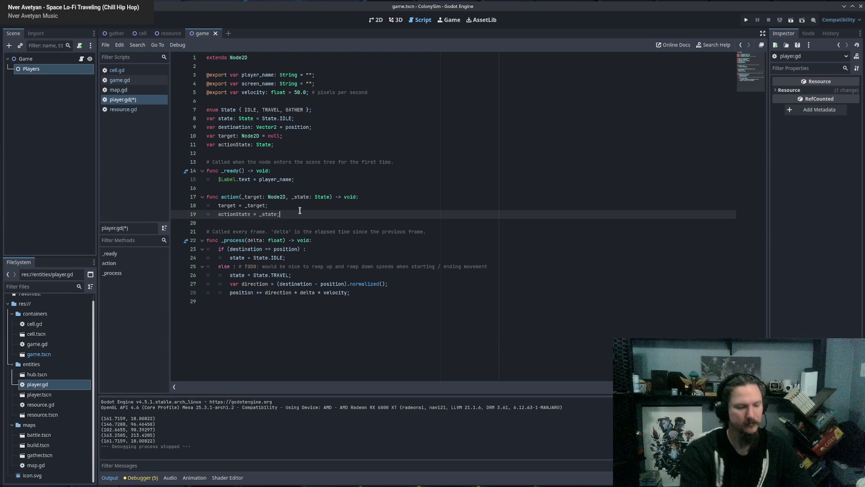
pyautogui.press('Return')
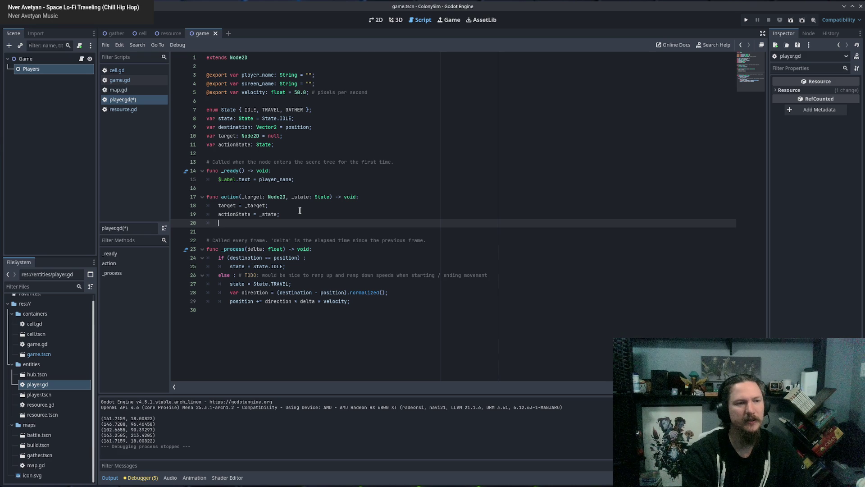
# Step: Start a new function 'func getPosition() -> Vector2' below action()
pyautogui.write('_')
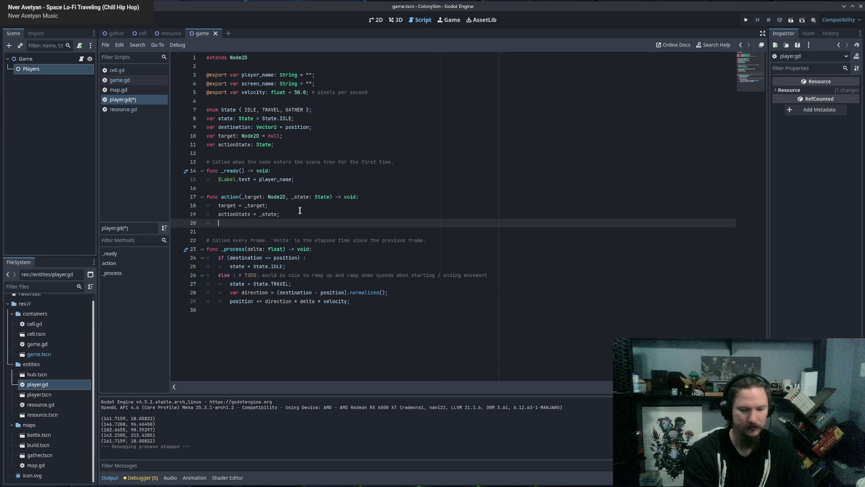
pyautogui.press('BackSpace')
pyautogui.press('BackSpace')
pyautogui.press('Return')
pyautogui.press('Return')
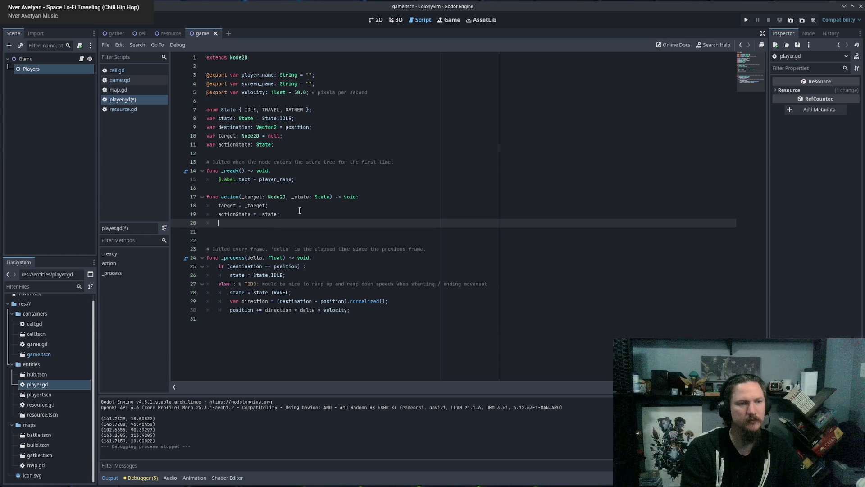
pyautogui.write('fun')
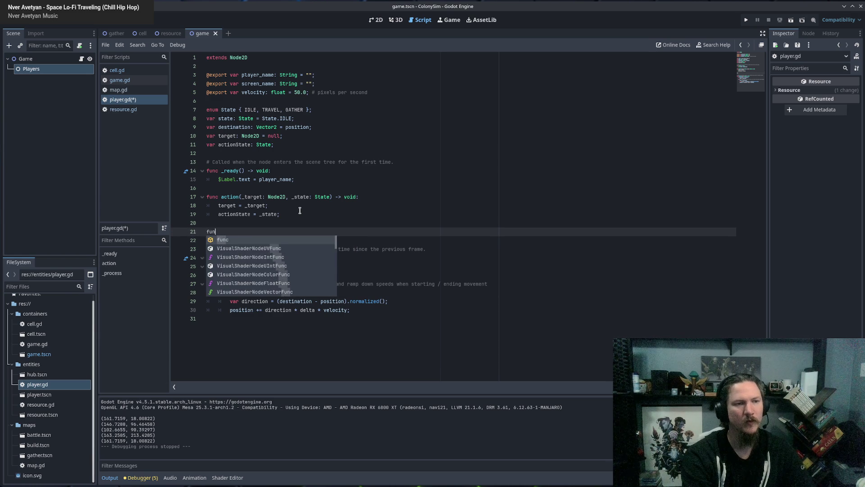
pyautogui.write('c get')
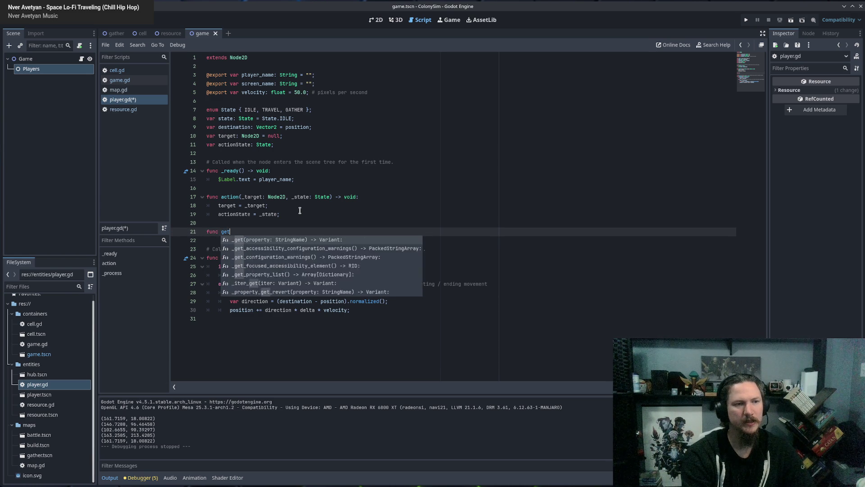
pyautogui.write('Position() -> ')
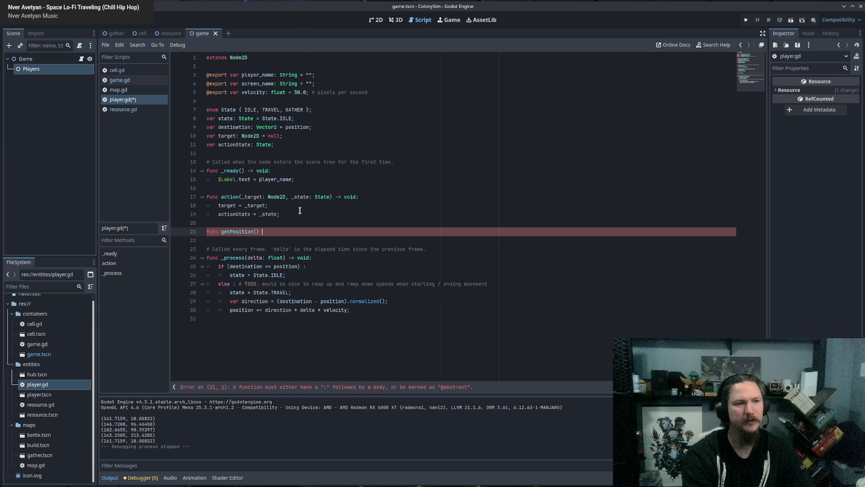
pyautogui.write('Vector2()')
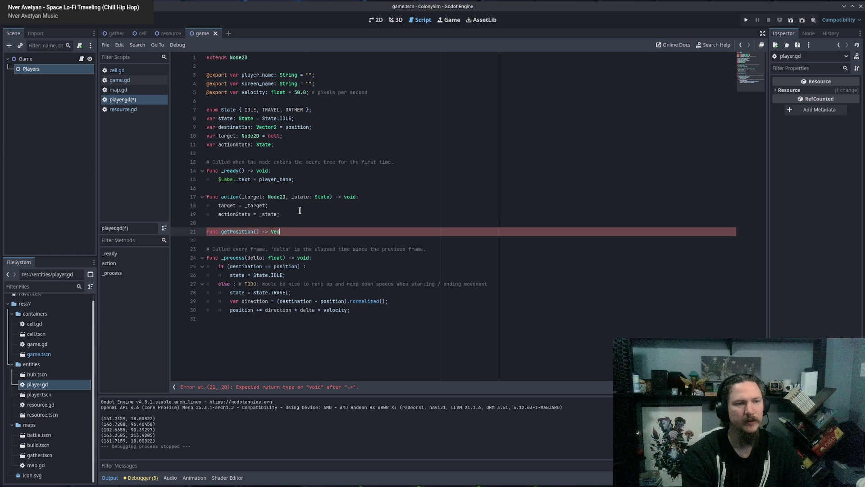
pyautogui.press('BackSpace')
pyautogui.press('BackSpace')
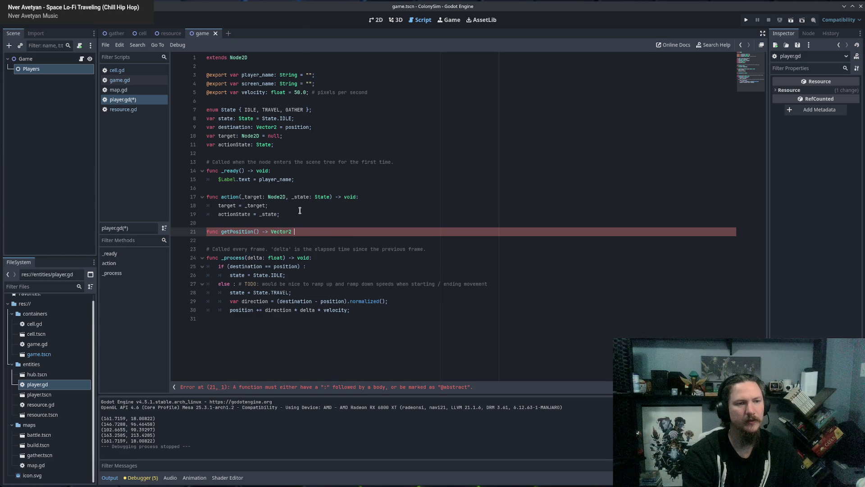
pyautogui.press('Return')
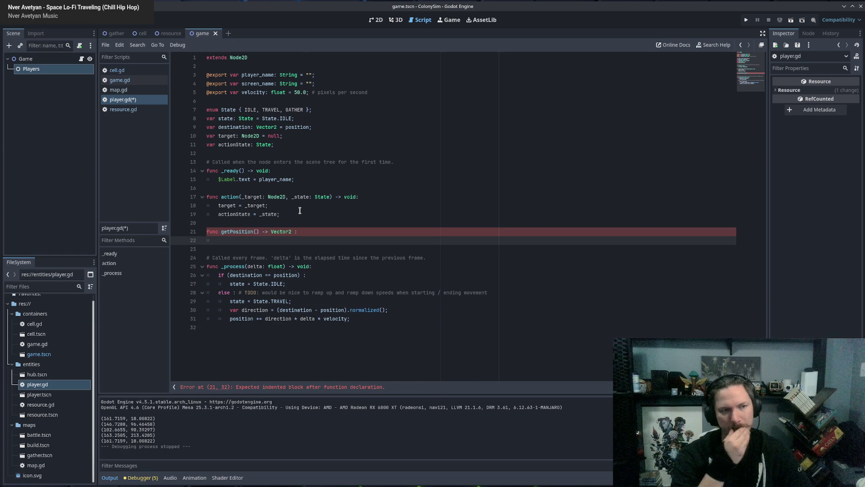
# Step: Write getPosition's guard as 'if !target : return position;'
pyautogui.write('if (!')
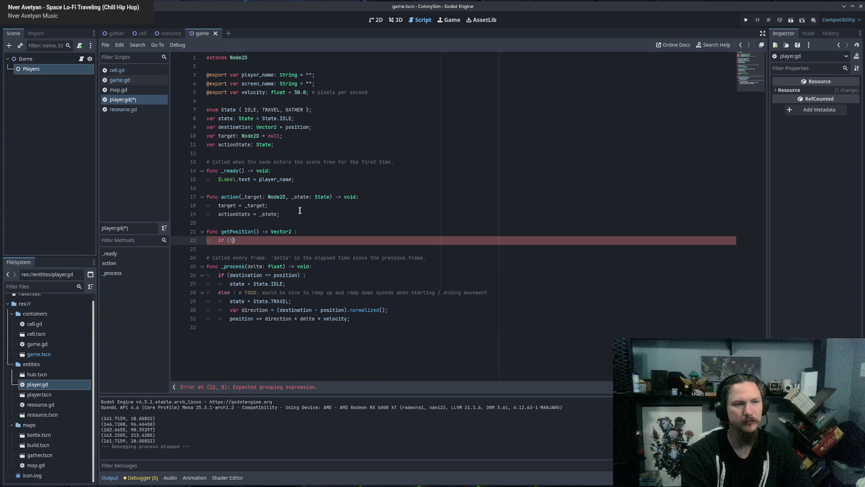
pyautogui.write('target)')
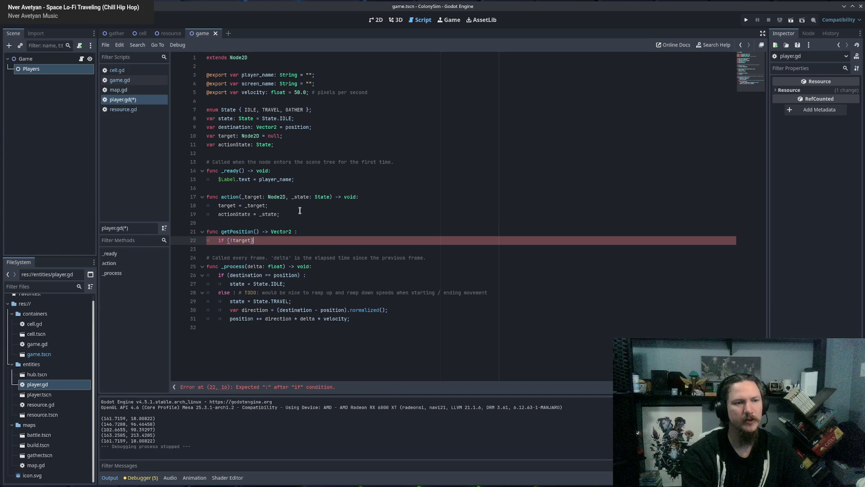
pyautogui.write(' return ')
pyautogui.write('null')
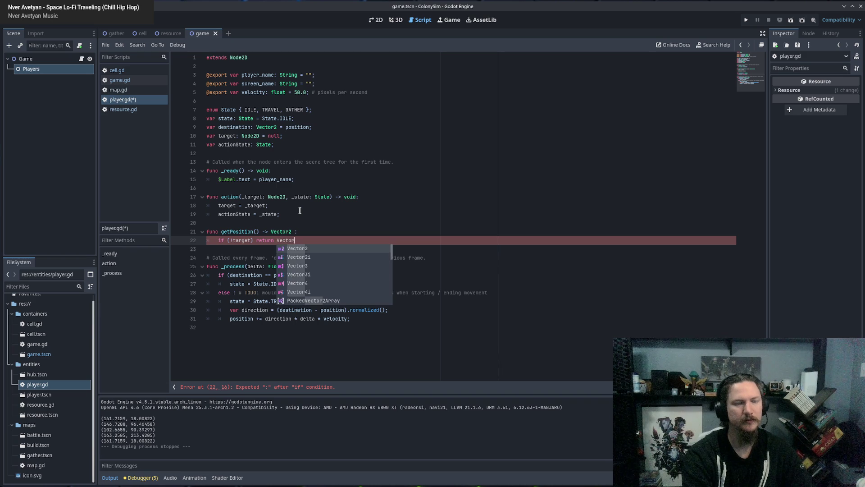
pyautogui.press('BackSpace')
pyautogui.press('BackSpace')
pyautogui.press('BackSpace')
pyautogui.write('position;')
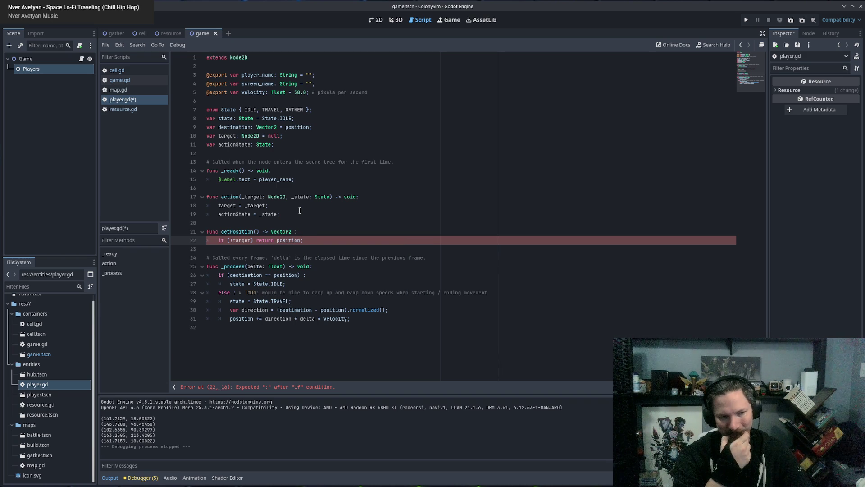
pyautogui.press('Left')
pyautogui.press('Left')
pyautogui.press('Left')
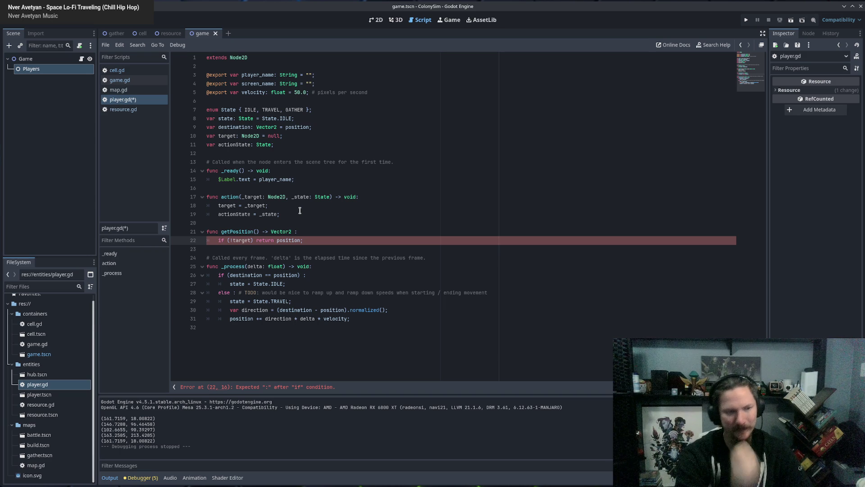
pyautogui.press('Left')
pyautogui.press('Left')
pyautogui.press('Left')
pyautogui.press('BackSpace')
pyautogui.press('BackSpace')
pyautogui.write(':')
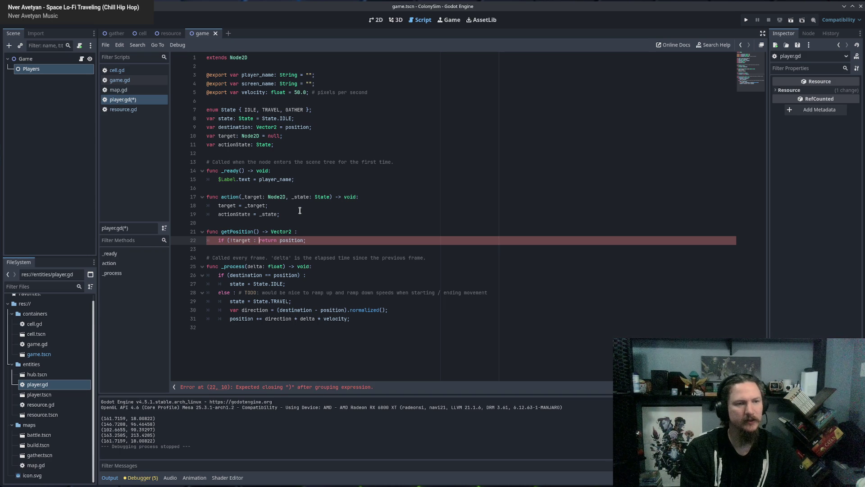
pyautogui.press('Right')
pyautogui.press('Delete')
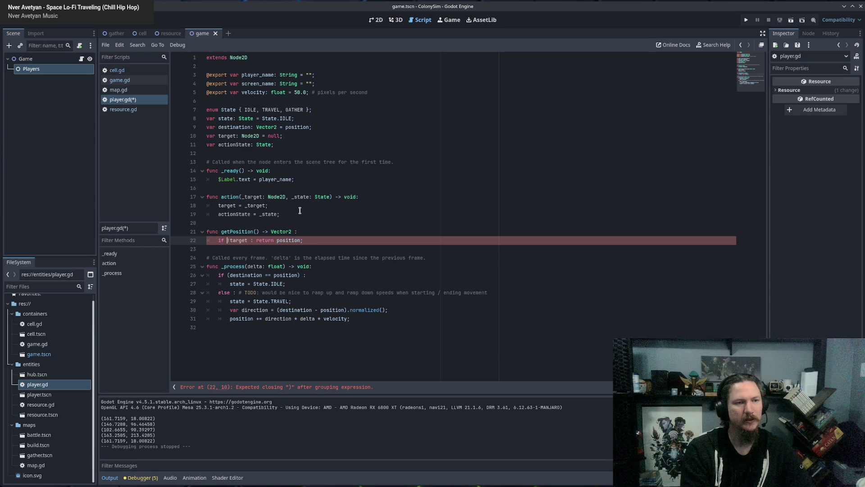
pyautogui.press('Down')
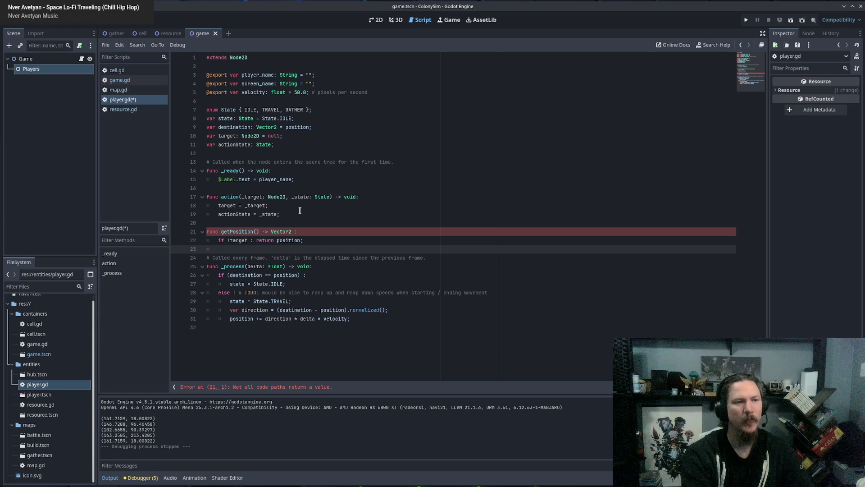
# Step: Add the branch 'else : return to_global(target.position);' to getPosition
pyautogui.press('Return')
pyautogui.press('Up')
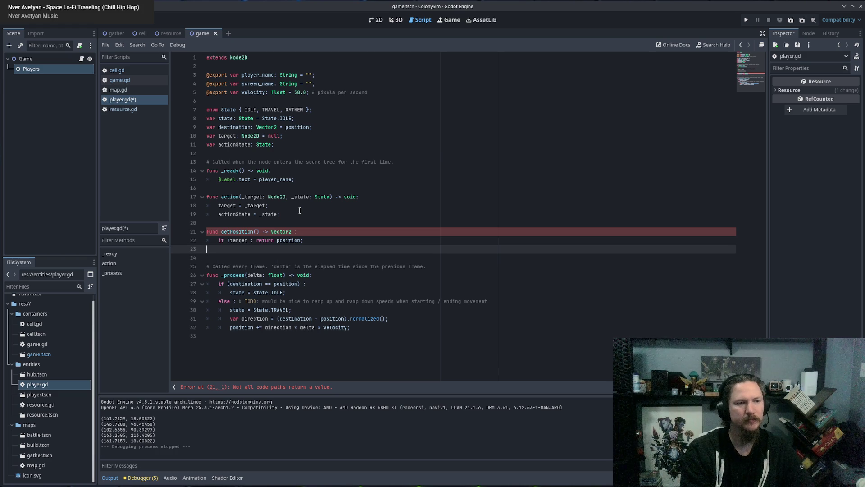
pyautogui.write('else : ')
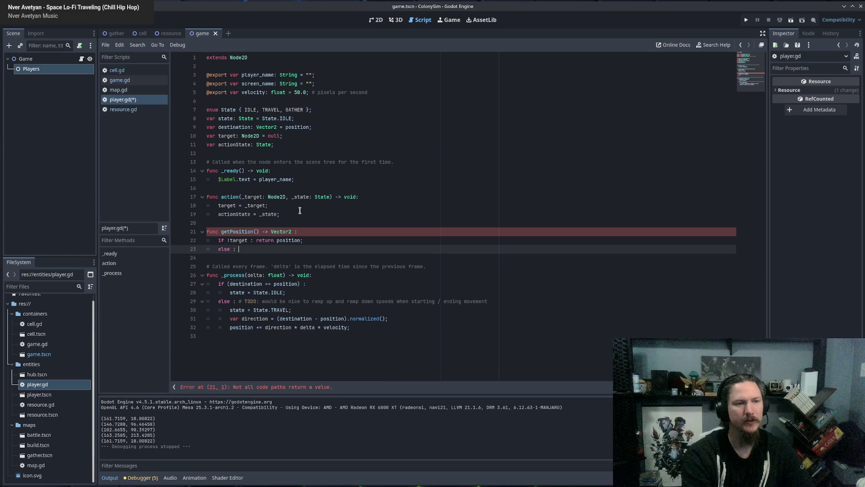
pyautogui.write('return')
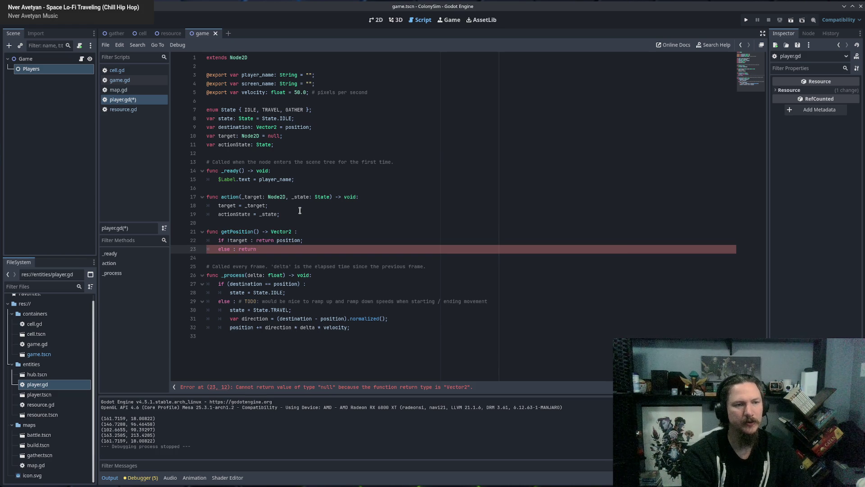
pyautogui.write(' target.po')
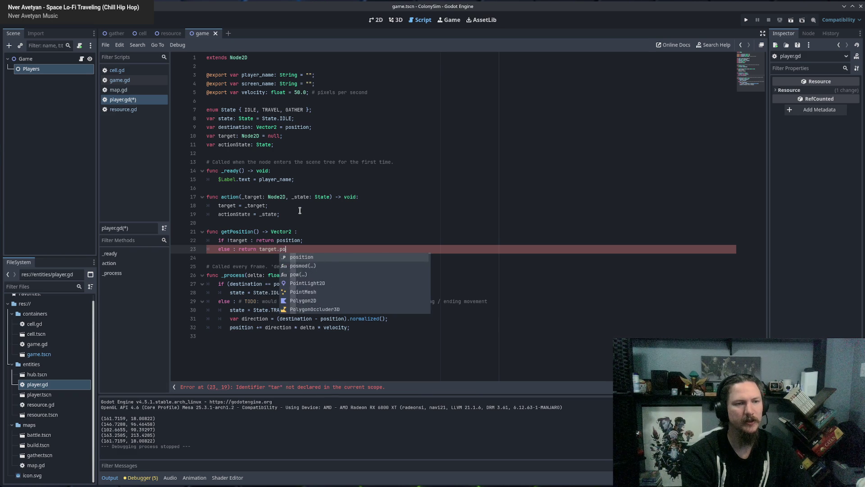
pyautogui.write('sition;')
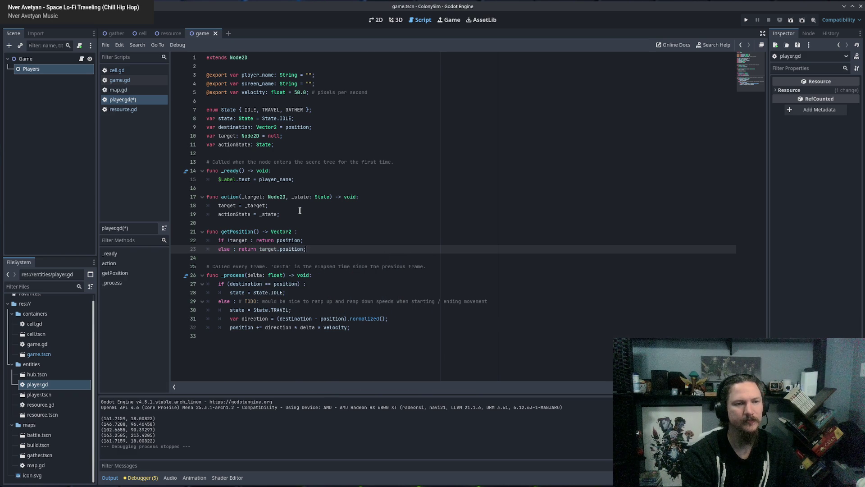
pyautogui.press('BackSpace')
pyautogui.press('BackSpace')
pyautogui.press('BackSpace')
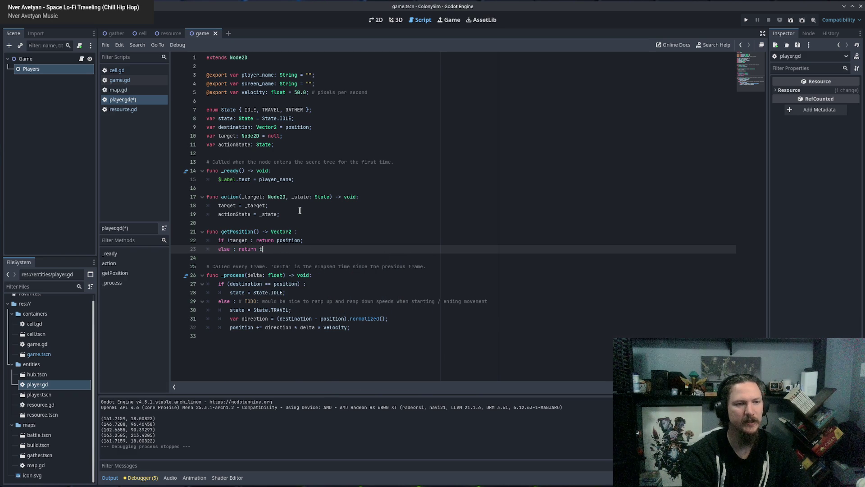
pyautogui.write('to')
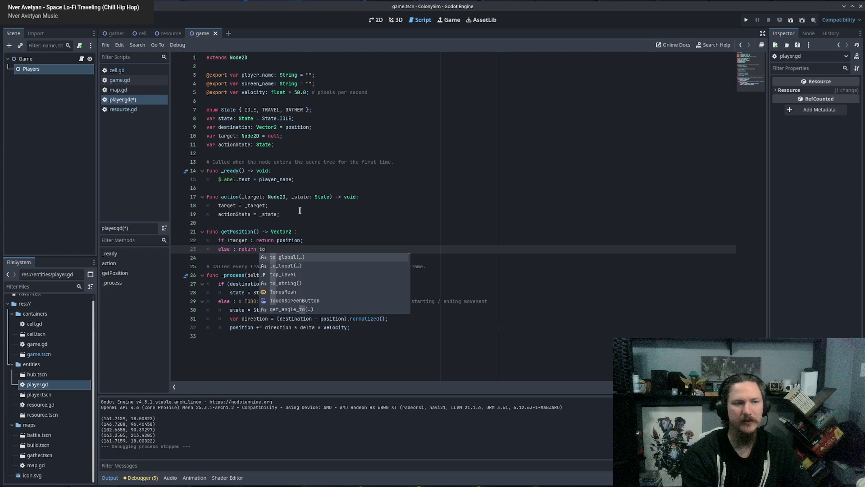
pyautogui.write('_global(target.po')
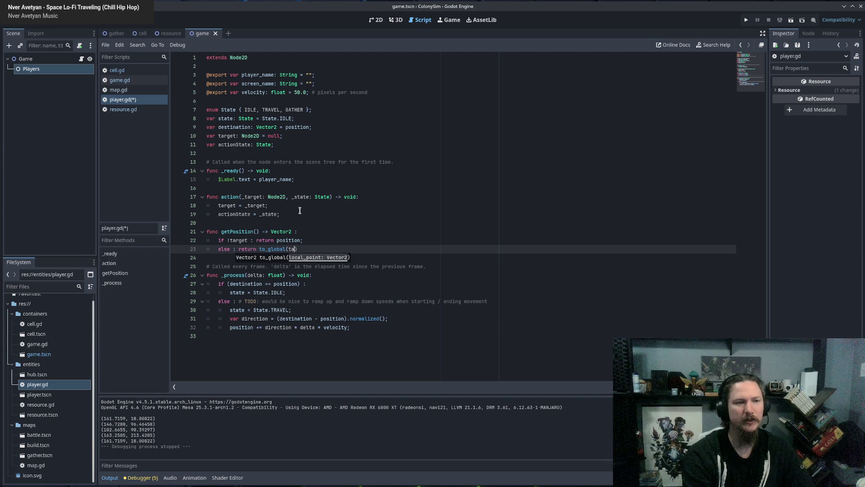
pyautogui.write('sition);')
pyautogui.press('Up')
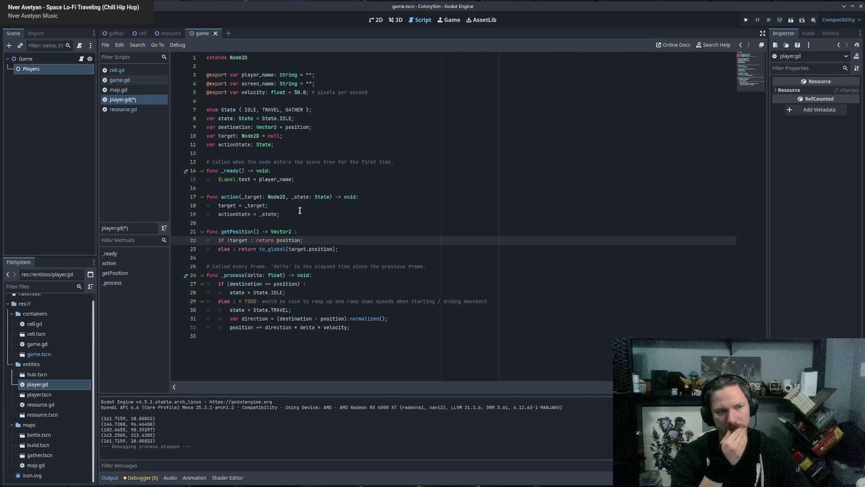
# Step: Append a 'getPosition();' call after the actionState assignment in action()
pyautogui.click(296, 208)
pyautogui.press('Down')
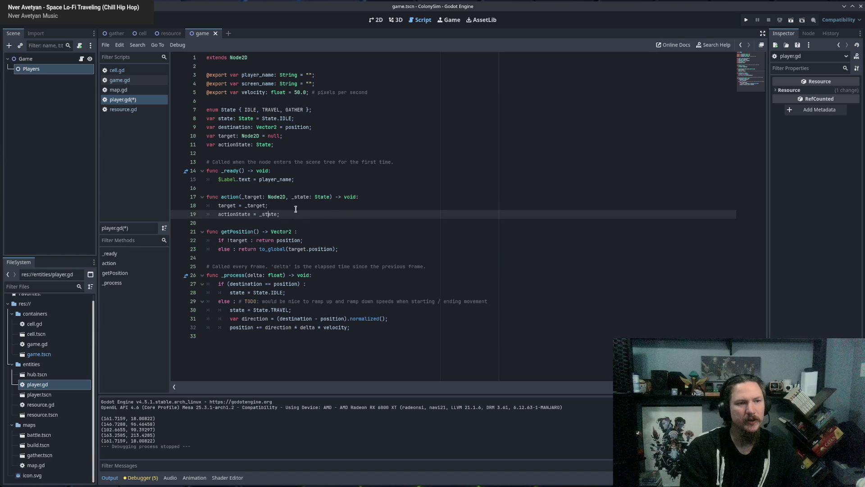
pyautogui.press('Return')
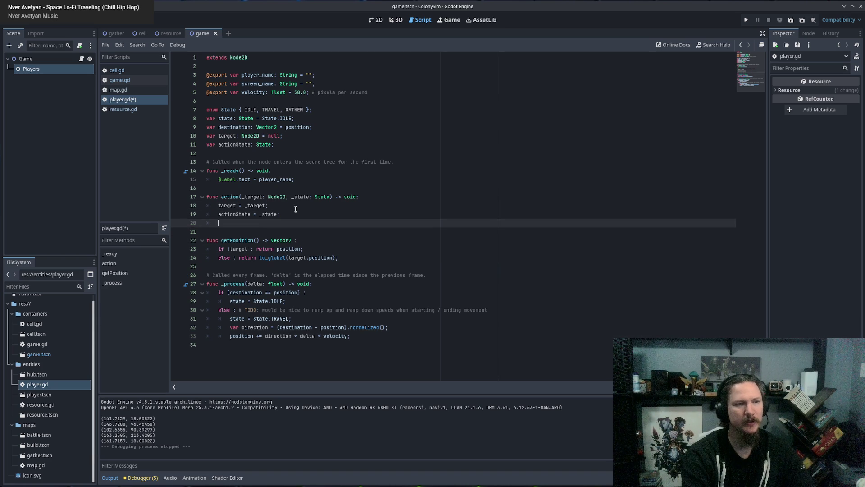
pyautogui.write('getPosition')
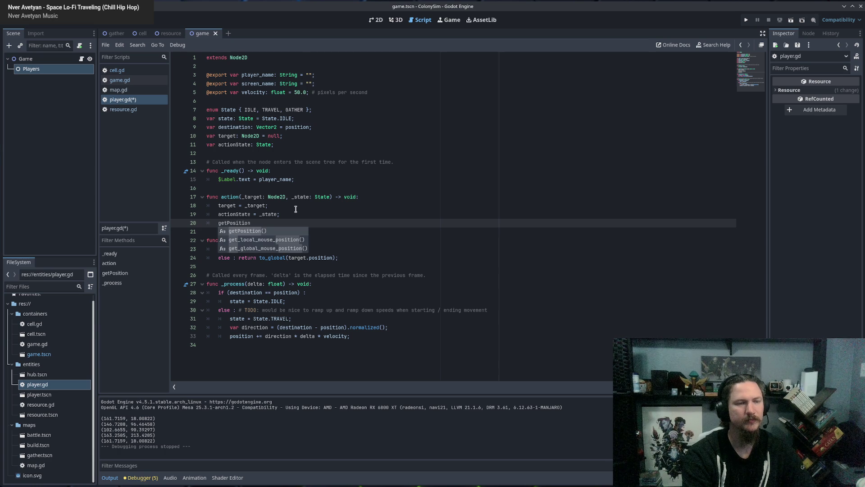
pyautogui.press('Return')
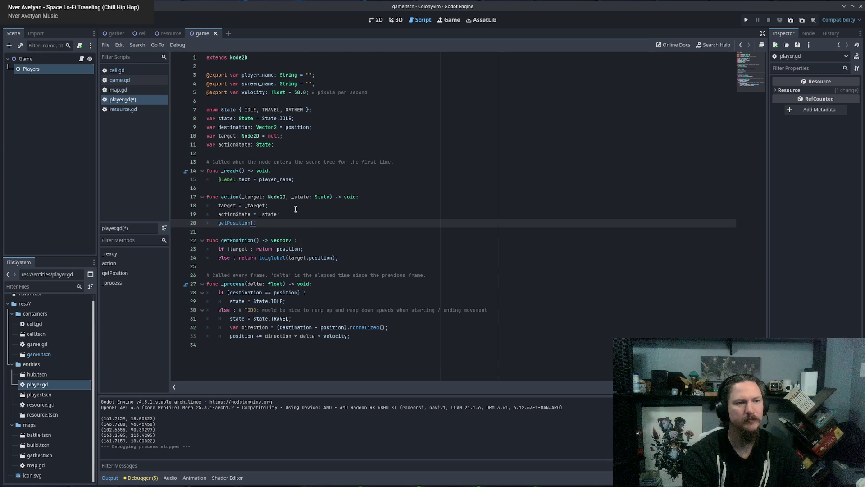
pyautogui.write(';')
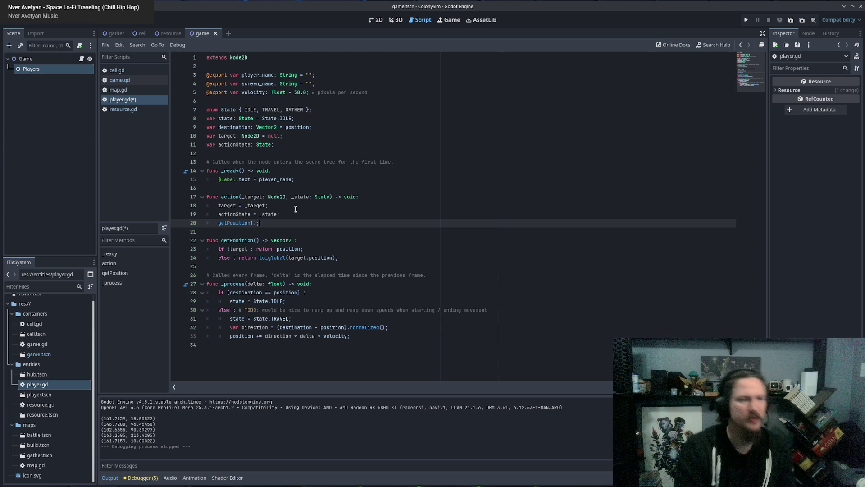
# Step: Rewrite the body as 'if target : position = to_global(target.position)', dropping both return branches
pyautogui.doubleClick(265, 249)
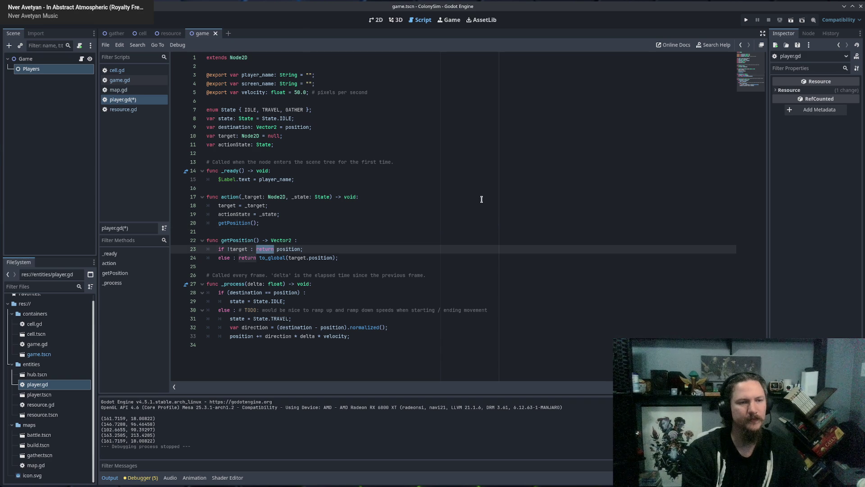
pyautogui.press('Down')
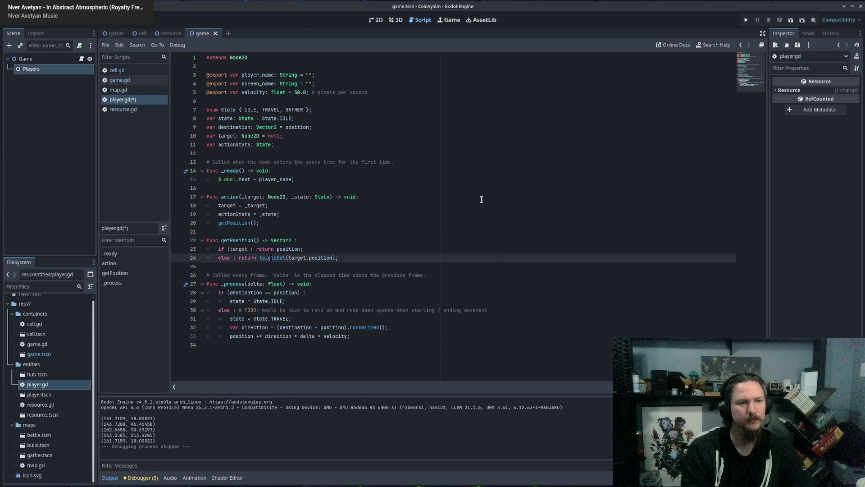
pyautogui.press('Up')
pyautogui.press('BackSpace')
pyautogui.hotkey('shift', 'Down')
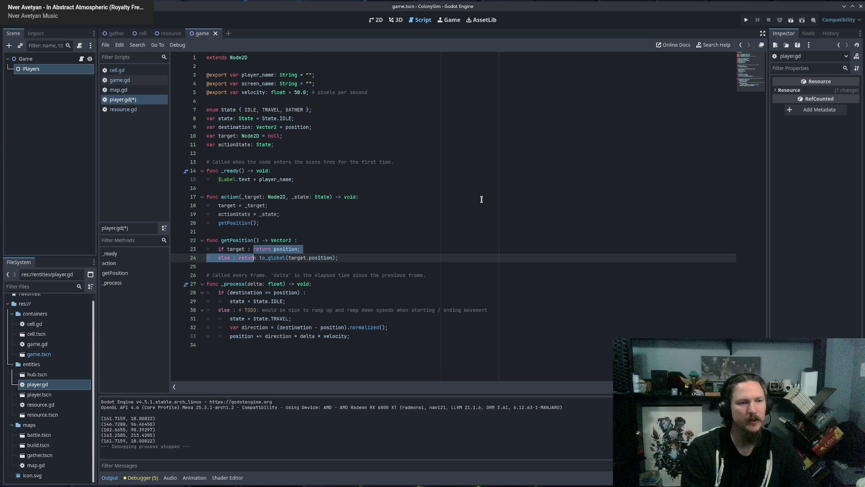
pyautogui.write('position ')
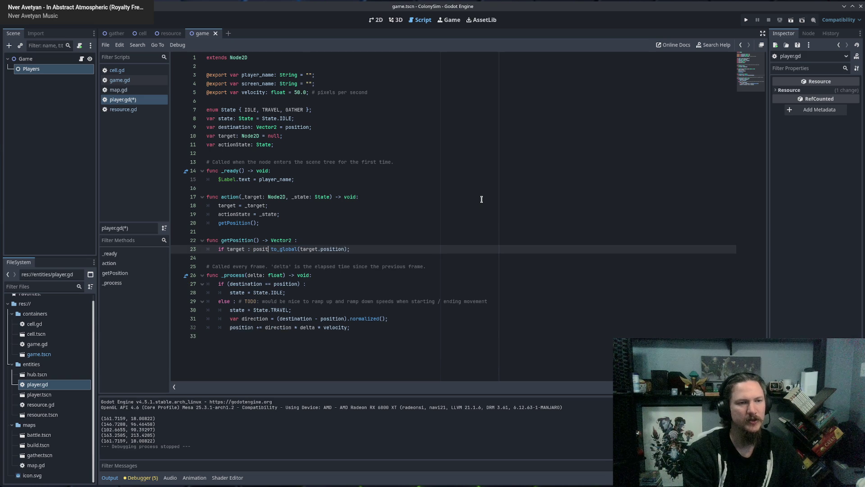
pyautogui.write('=')
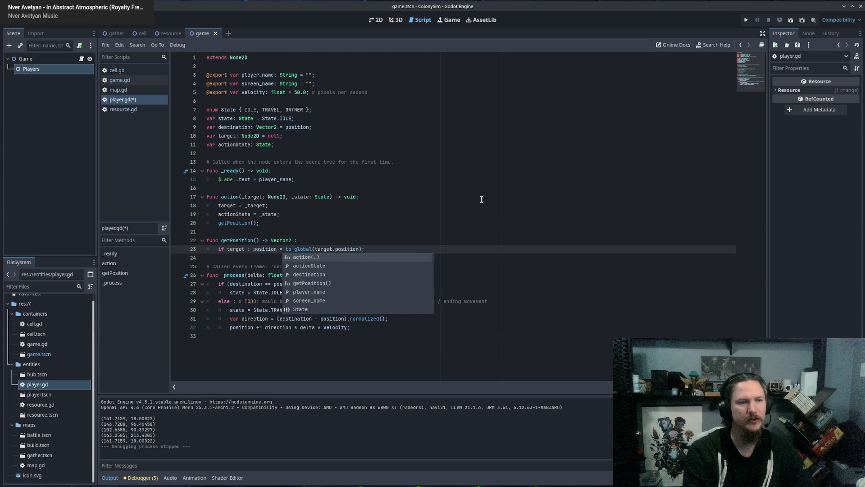
pyautogui.press('Up')
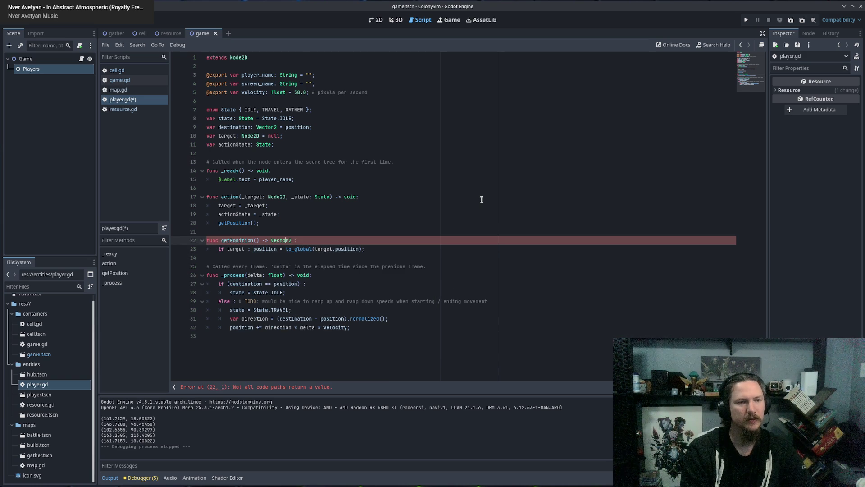
# Step: Change the return type to void and rename the function and its call to setPosition
pyautogui.hotkey('ctrl', 'shift', 'Left')
pyautogui.write('void')
pyautogui.press('Escape')
pyautogui.press('Up')
pyautogui.press('Up')
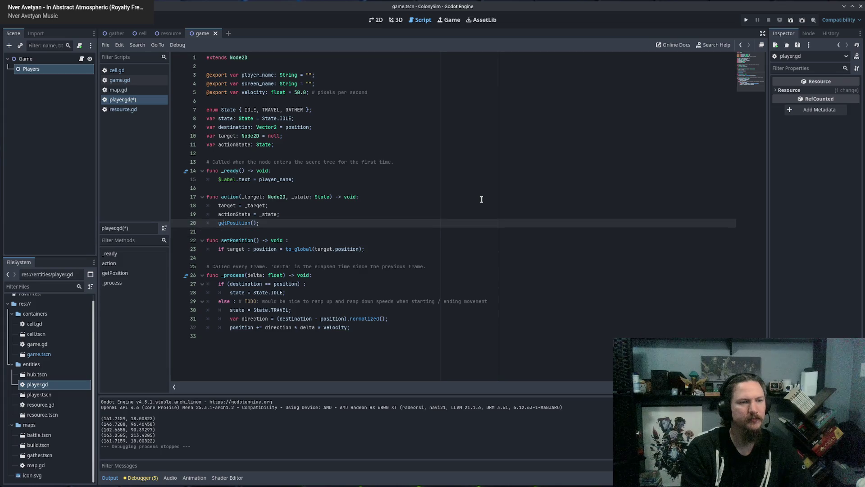
pyautogui.press('BackSpace')
pyautogui.write('s')
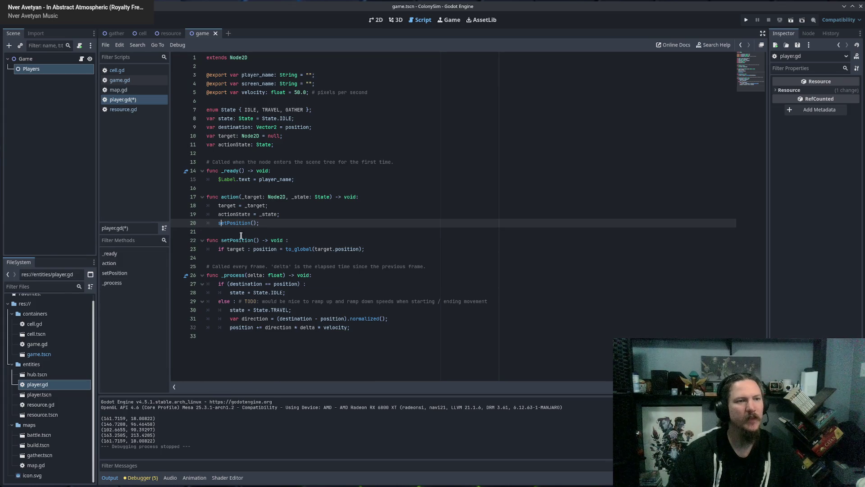
# Step: Review the action function's setPosition call and save player.gd
pyautogui.doubleClick(230, 196)
pyautogui.click(301, 214)
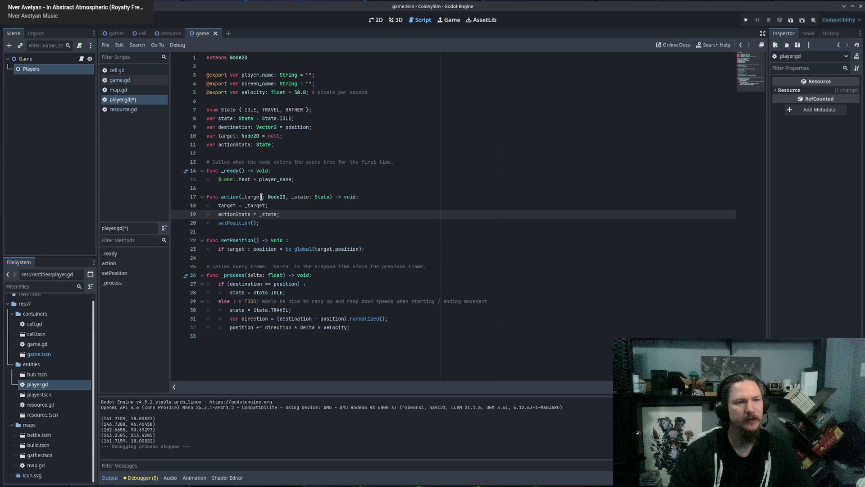
pyautogui.doubleClick(252, 197)
pyautogui.click(284, 231)
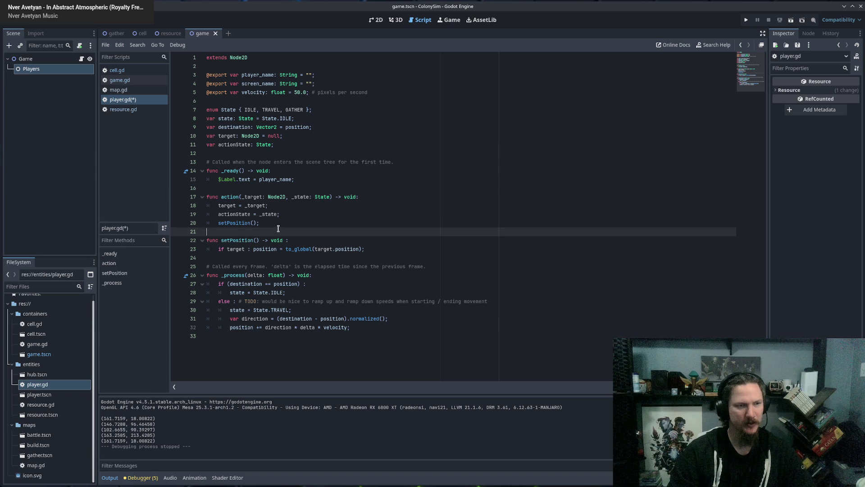
pyautogui.hotkey('ctrl', 's')
pyautogui.click(139, 37)
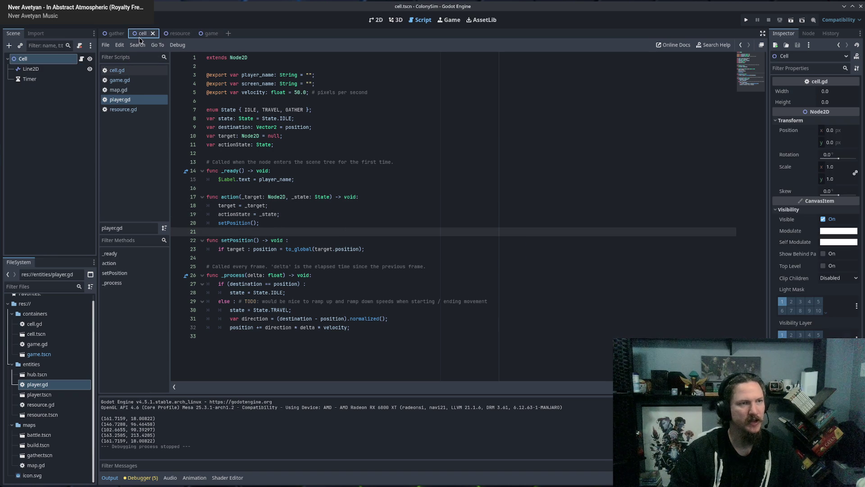
# Step: Delete the print(rss.position) and player.destination lines from cell.gd's harvest() and save
pyautogui.press('Left')
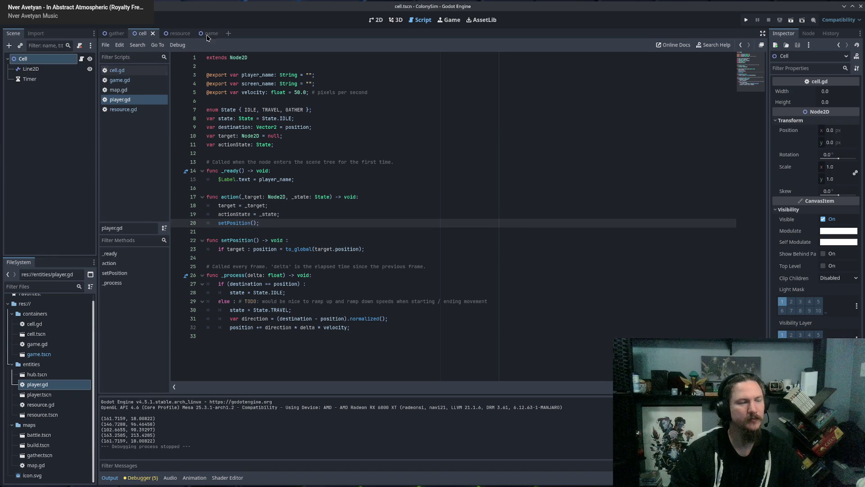
pyautogui.click(117, 70)
pyautogui.click(278, 205)
pyautogui.moveTo(265, 180); pyautogui.dragTo(242, 174)
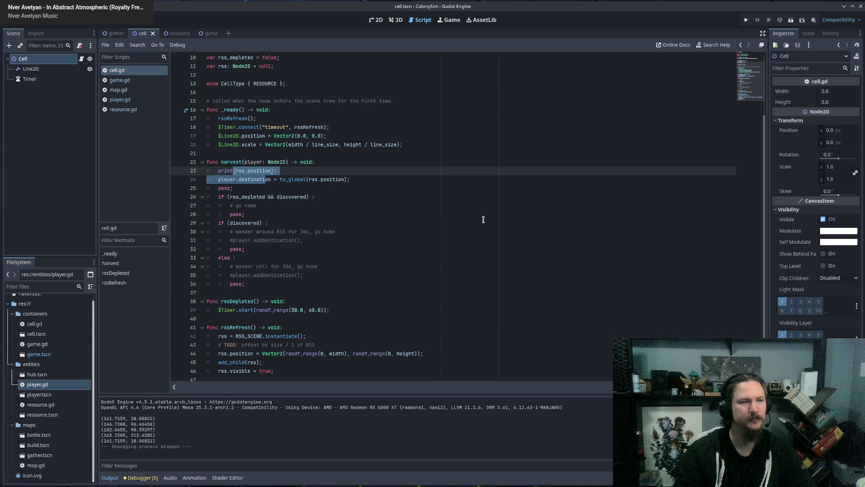
pyautogui.hotkey('ctrl', 'shift', 'd')
pyautogui.press('Down')
pyautogui.press('Left')
pyautogui.press('Left')
pyautogui.press('Left')
pyautogui.hotkey('shift', 'Up')
pyautogui.hotkey('shift', 'Up')
pyautogui.hotkey('shift', 'Up')
pyautogui.press('BackSpace')
pyautogui.hotkey('ctrl', 's')
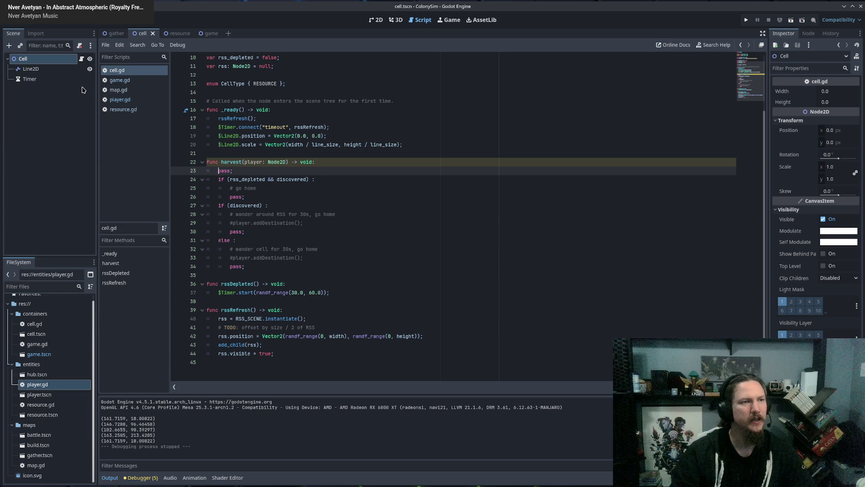
pyautogui.click(119, 79)
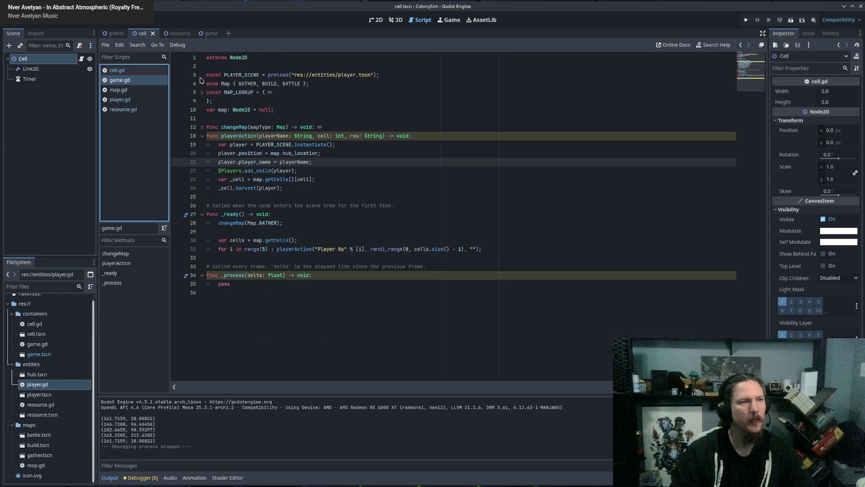
# Step: Replace 'var _cell =' with 'player.action(' and remove the _cell.harvest(player) line, closing with '], )'
pyautogui.click(291, 186)
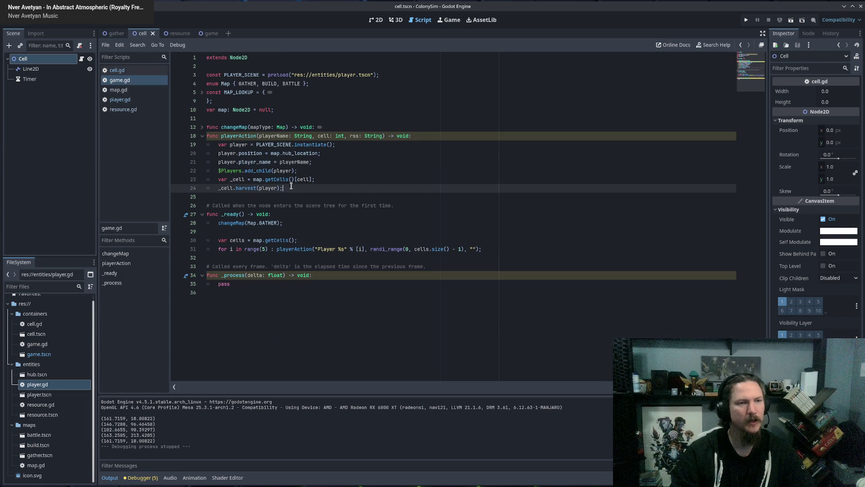
pyautogui.click(249, 179)
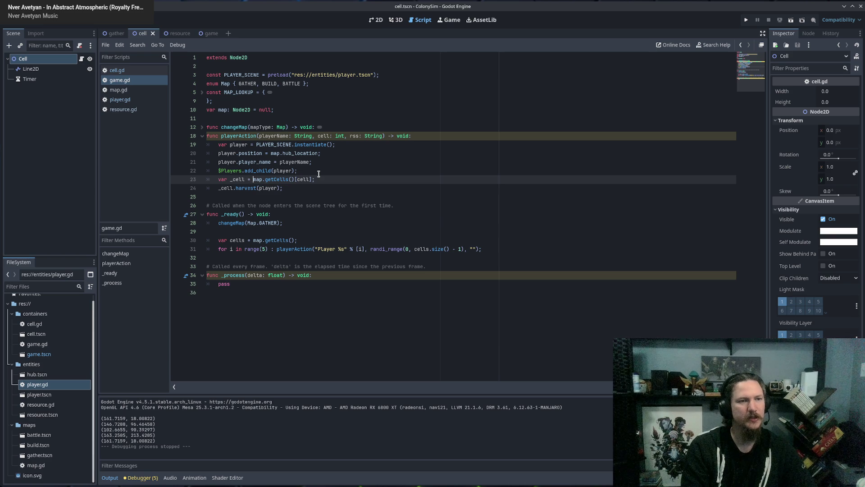
pyautogui.hotkey('ctrl', 'shift', 'Left')
pyautogui.hotkey('ctrl', 'shift', 'Left')
pyautogui.hotkey('ctrl', 'shift', 'Left')
pyautogui.write('player.action(')
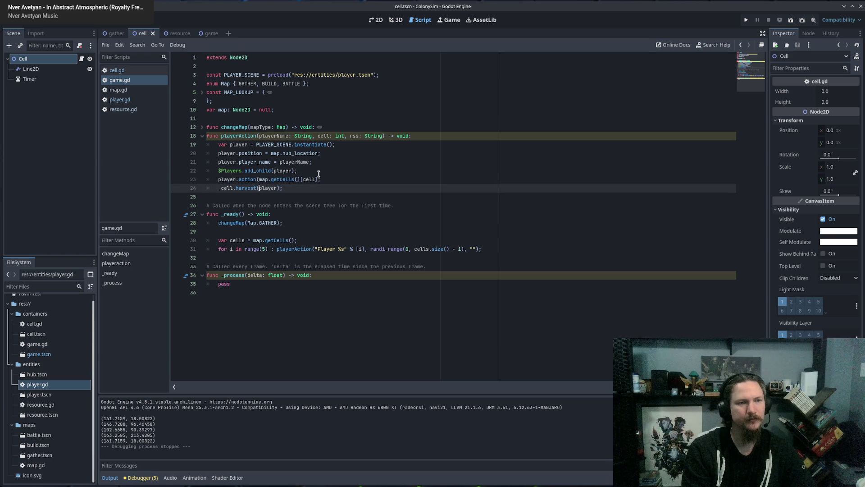
pyautogui.press('End')
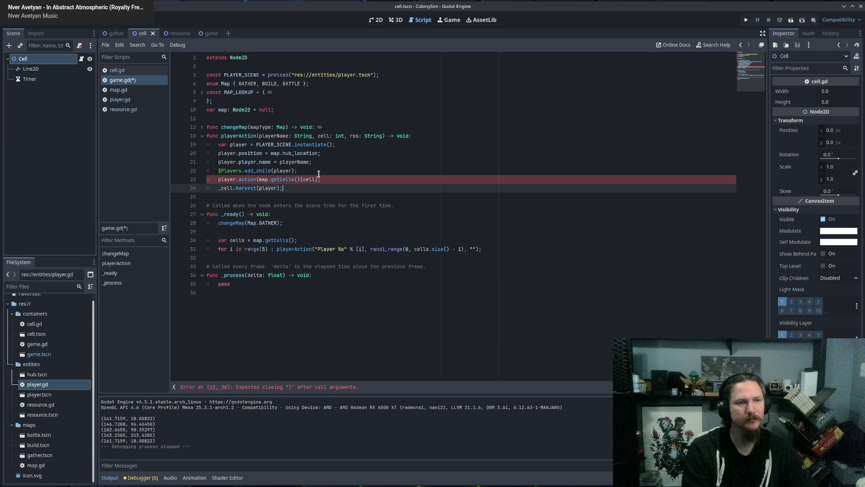
pyautogui.hotkey('shift', 'Up')
pyautogui.hotkey('ctrl', 'shift', 'Right')
pyautogui.hotkey('ctrl', 'shift', 'Right')
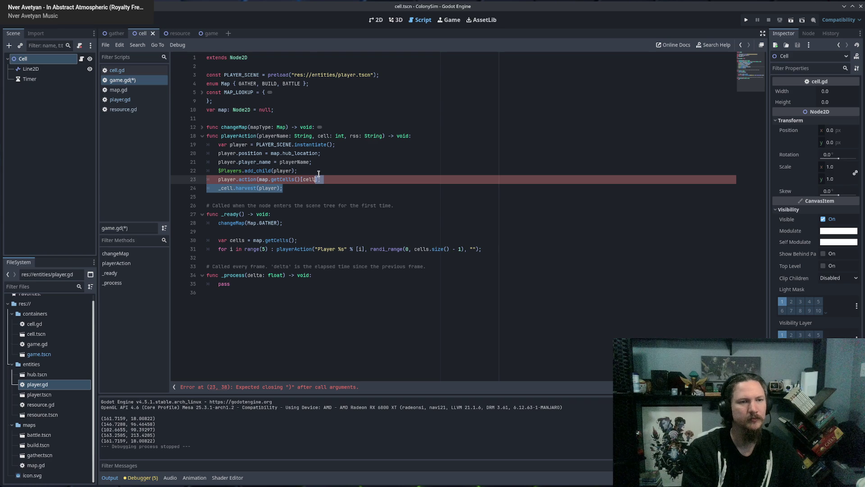
pyautogui.press('BackSpace')
pyautogui.write('], ')
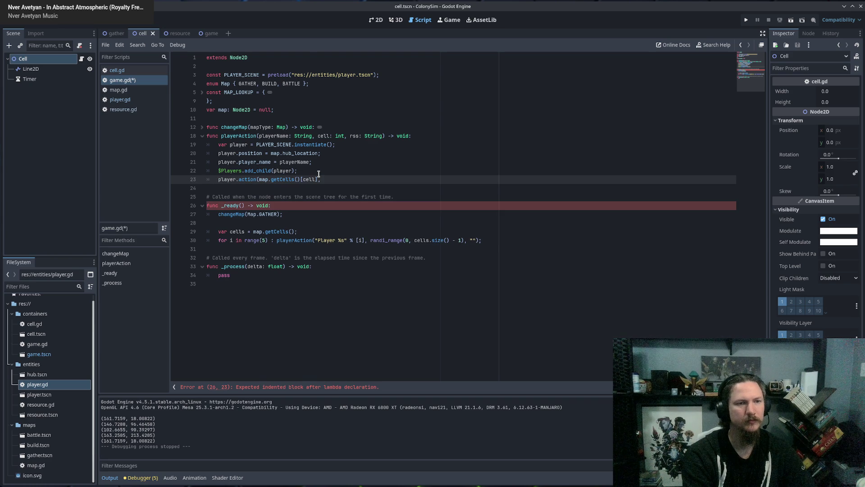
pyautogui.write(');')
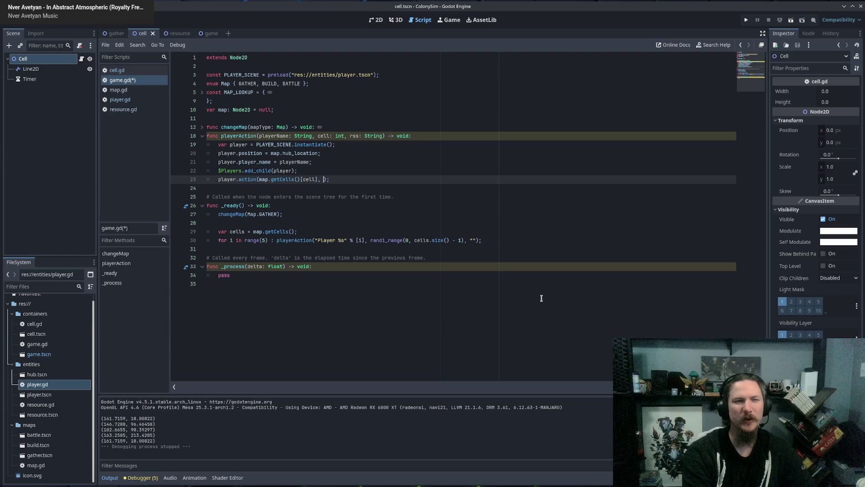
# Step: Remove the extra space after [cell], and review the player references on line 23
pyautogui.click(179, 33)
pyautogui.click(142, 34)
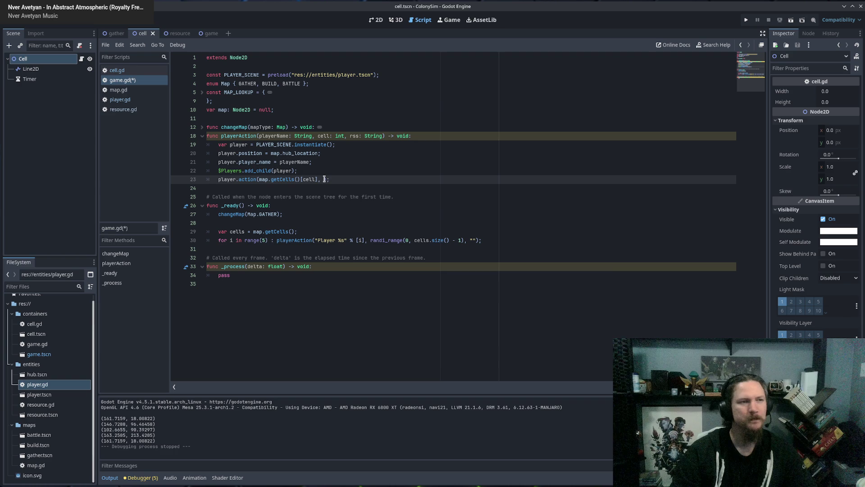
pyautogui.press('BackSpace')
pyautogui.doubleClick(250, 179)
pyautogui.click(249, 179)
pyautogui.tripleClick(249, 179)
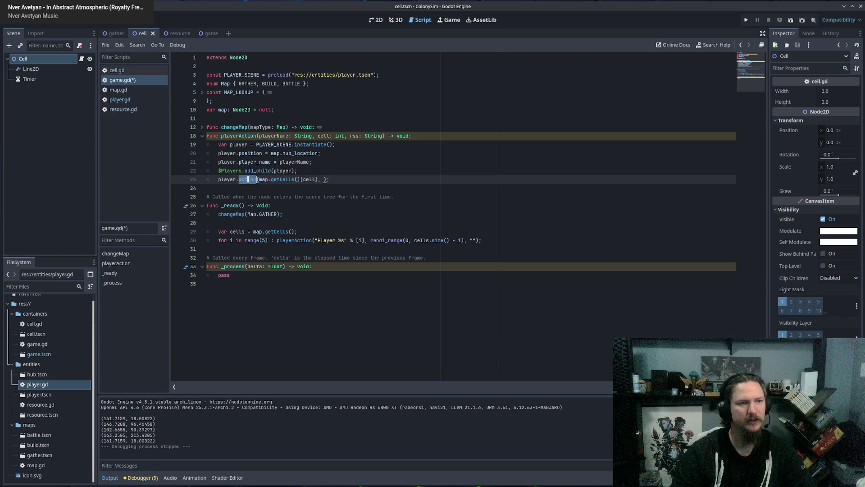
pyautogui.click(302, 178)
pyautogui.press('Home')
pyautogui.hotkey('ctrl', 'shift', 'Right')
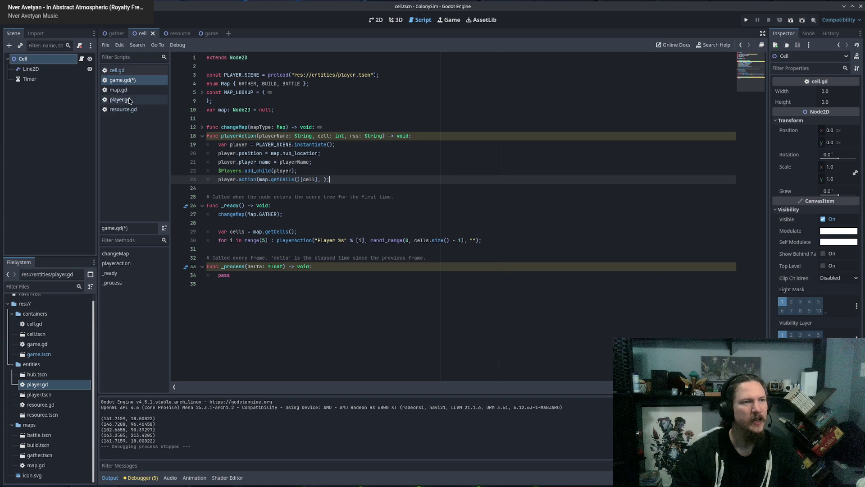
pyautogui.click(130, 100)
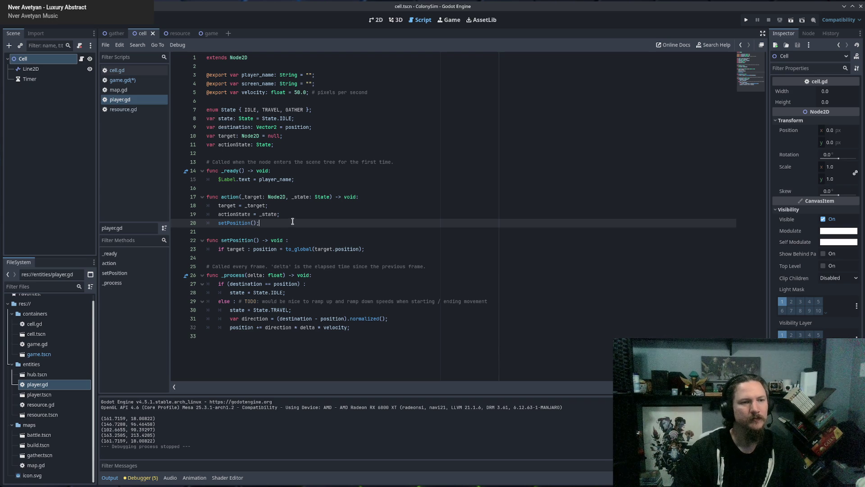
# Step: Check player.gd's State enum, then enter player.State.HARVEST in game.gd's action call and save
pyautogui.moveTo(326, 249)
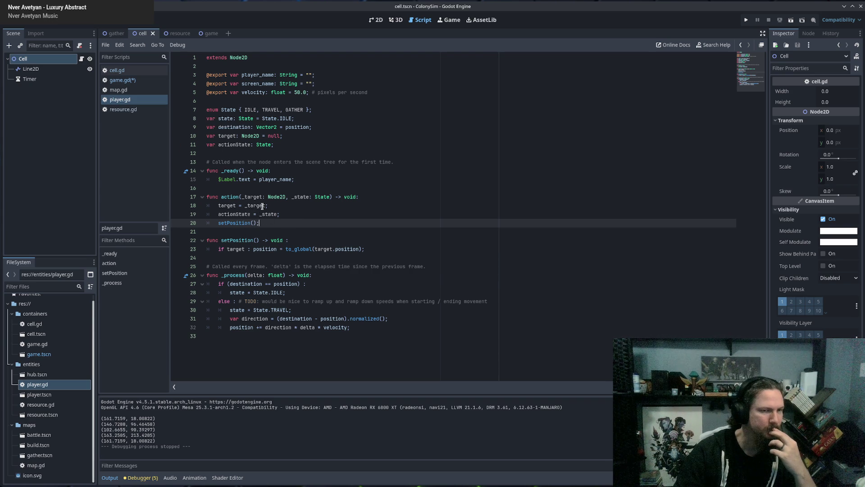
pyautogui.click(128, 80)
pyautogui.click(127, 100)
pyautogui.doubleClick(223, 109)
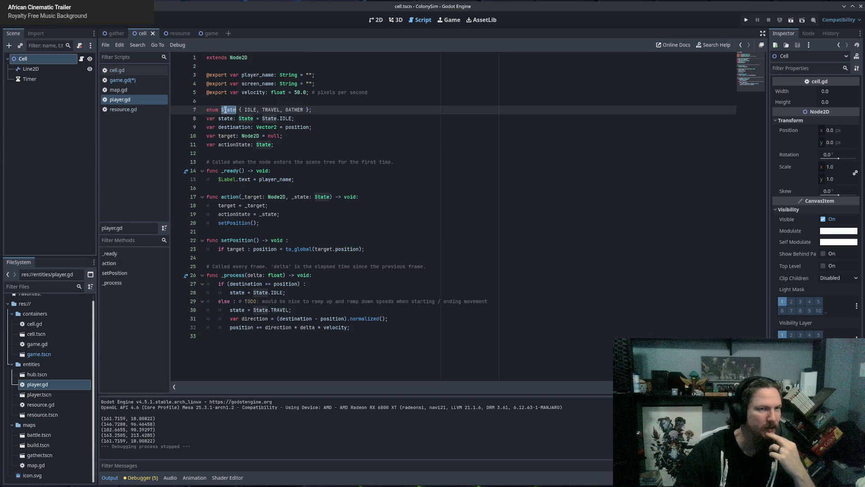
pyautogui.click(118, 80)
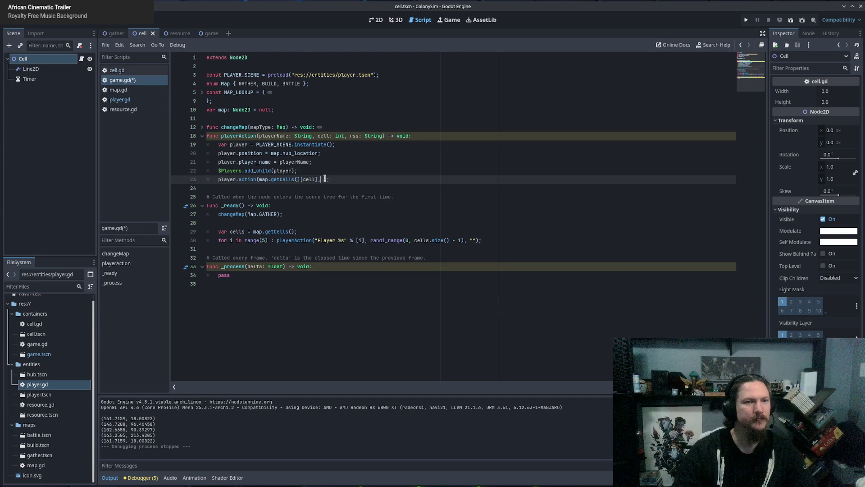
pyautogui.write('player.State.')
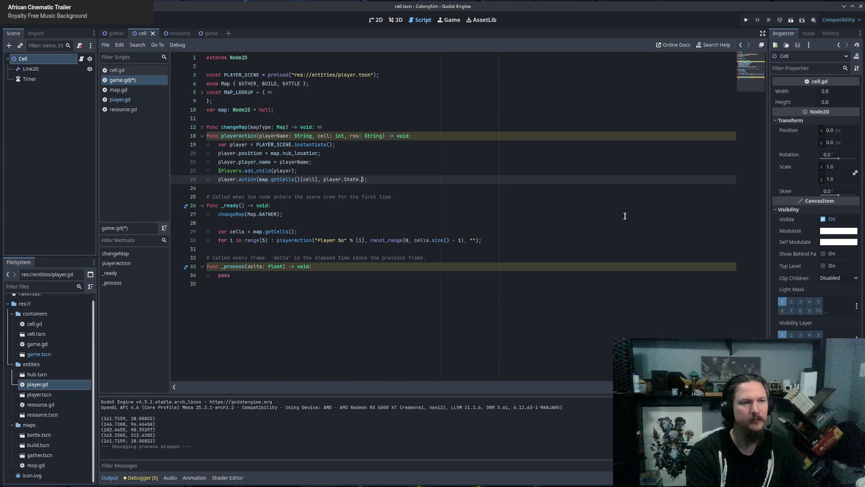
pyautogui.write('HARVEST')
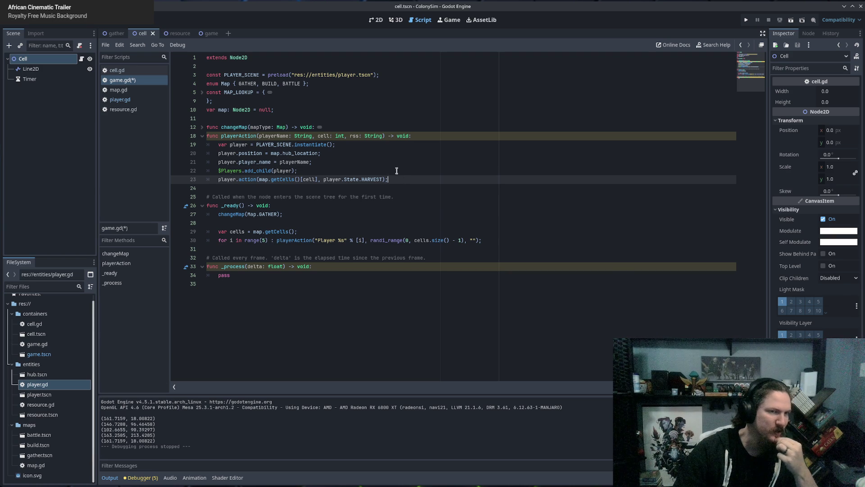
pyautogui.hotkey('ctrl', 's')
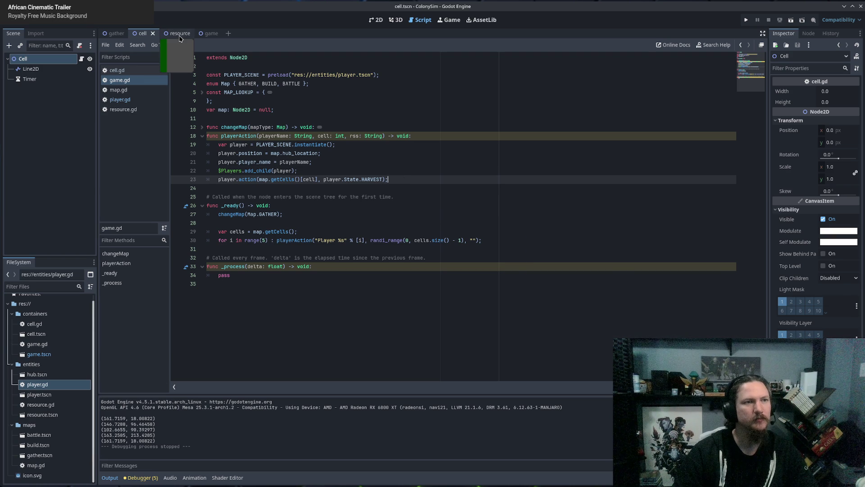
# Step: Move 'position = to_global(target.position)' onto its own indented line under 'if target'
pyautogui.click(119, 99)
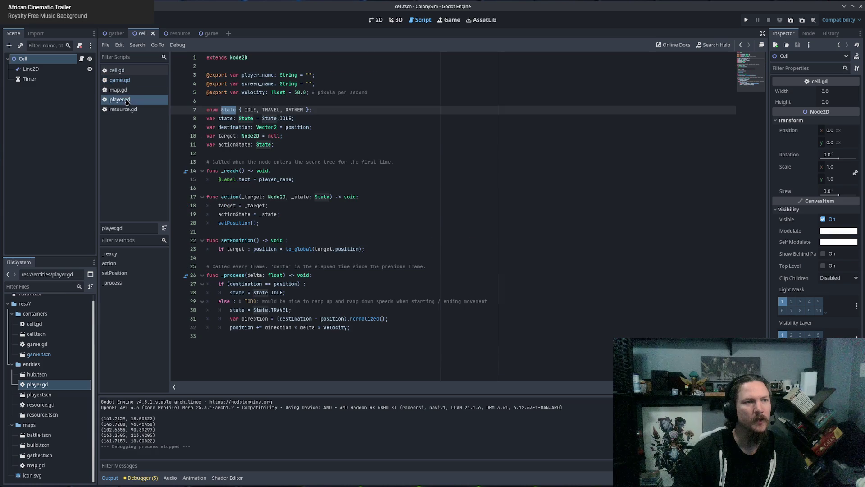
pyautogui.click(264, 232)
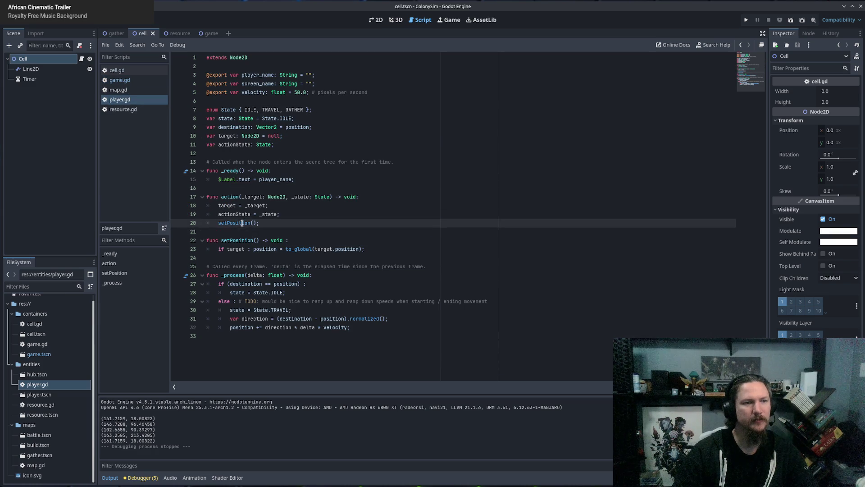
pyautogui.click(305, 240)
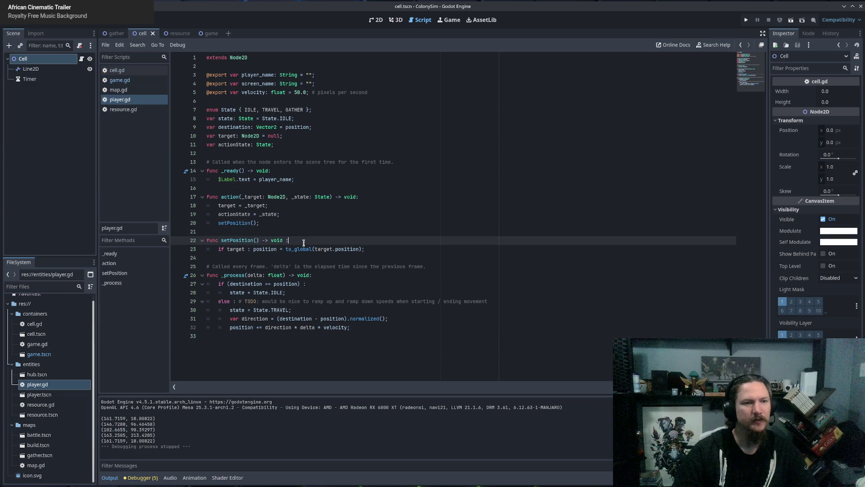
pyautogui.moveTo(261, 249); pyautogui.dragTo(299, 246)
pyautogui.click(395, 245)
pyautogui.click(387, 249)
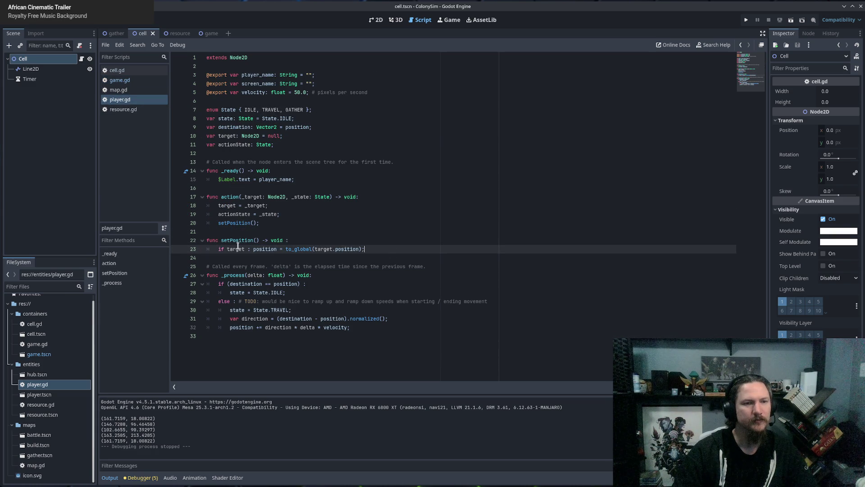
pyautogui.moveTo(230, 284); pyautogui.dragTo(297, 283)
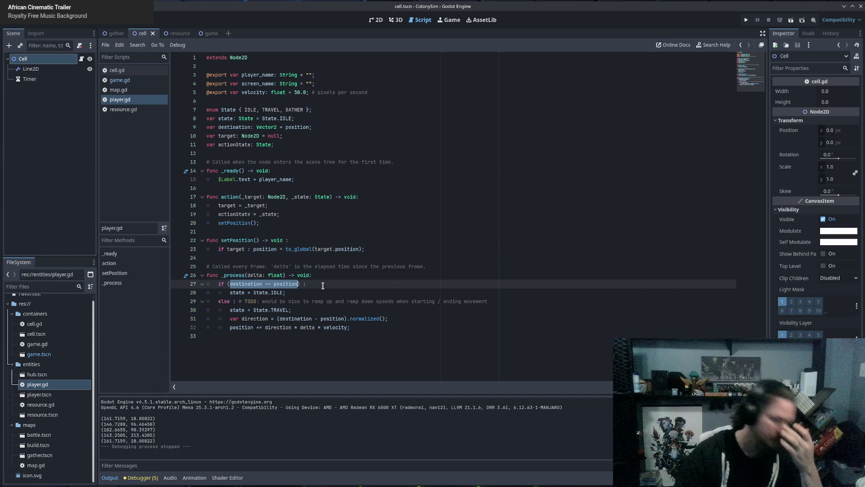
pyautogui.click(254, 248)
pyautogui.press('Return')
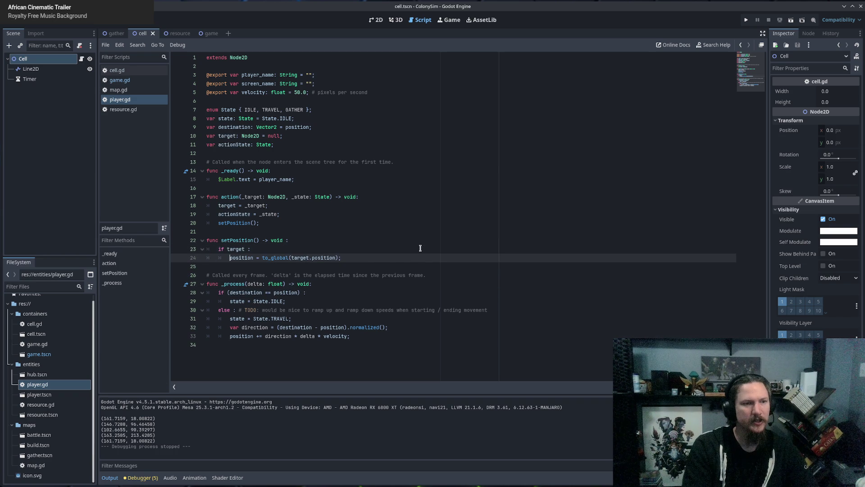
pyautogui.press('End')
pyautogui.press('Return')
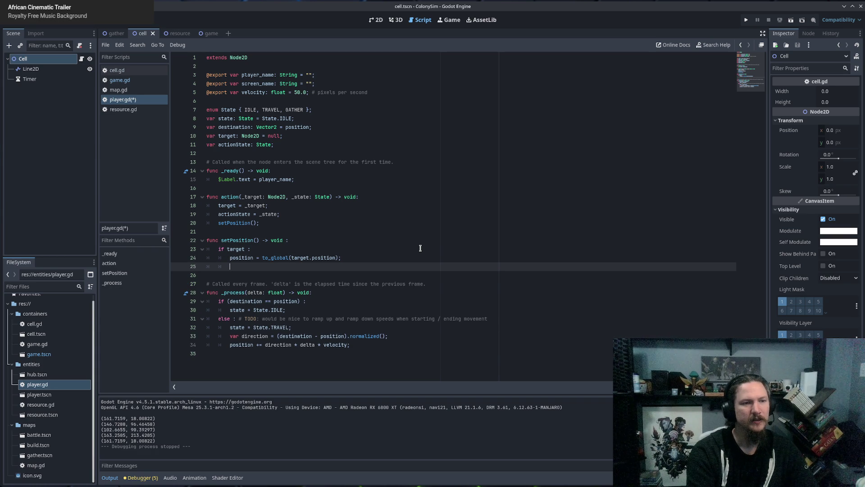
# Step: Assign the target's global position to destination instead of position, starting an 'if position !' line below
pyautogui.write('if (')
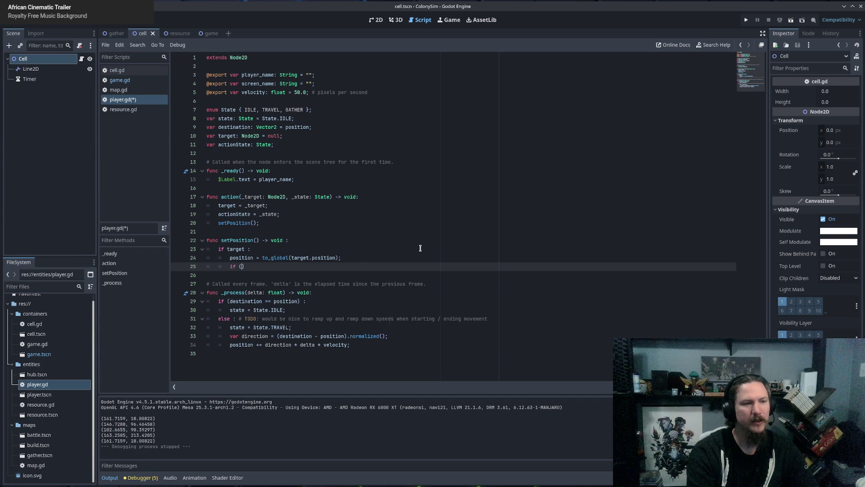
pyautogui.press('BackSpace')
pyautogui.press('BackSpace')
pyautogui.press('BackSpace')
pyautogui.write('if position !=')
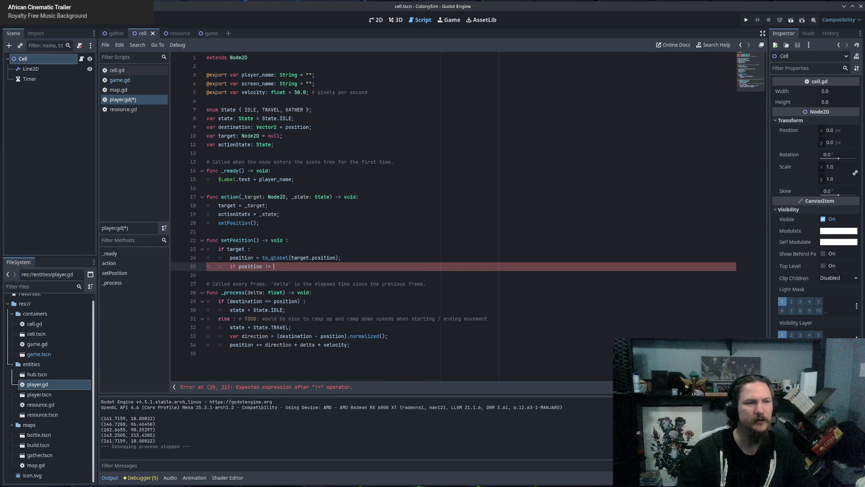
pyautogui.doubleClick(241, 258)
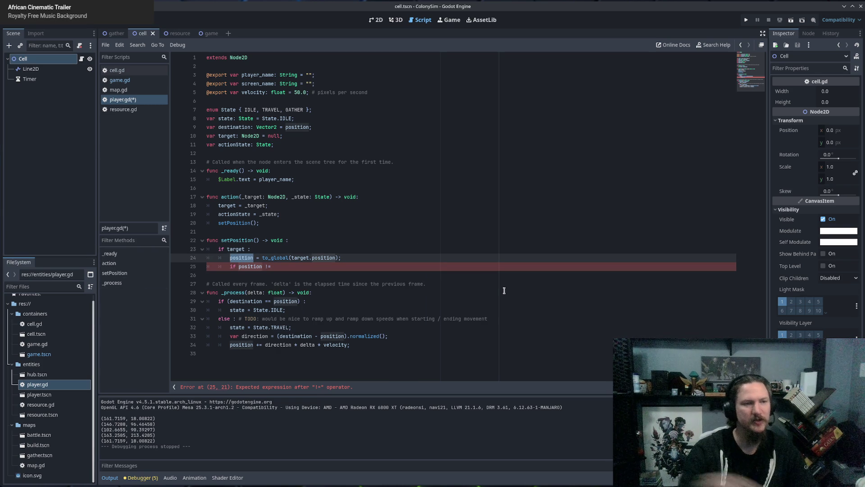
pyautogui.write('destination')
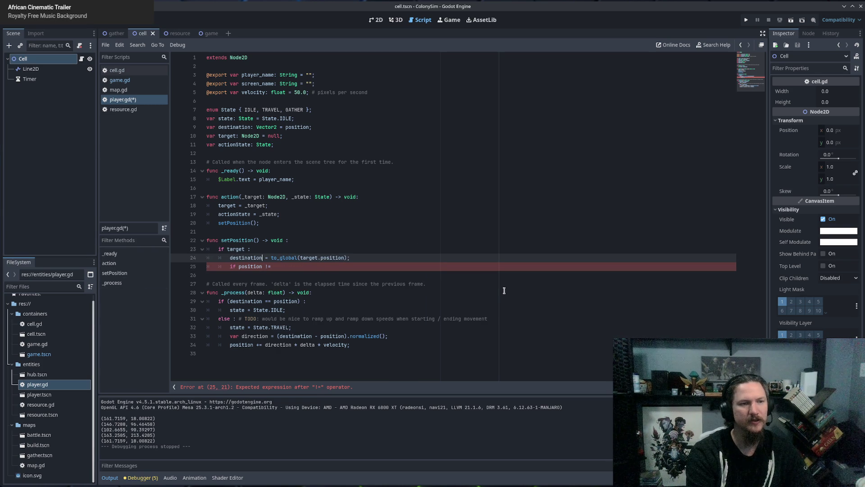
pyautogui.press('Escape')
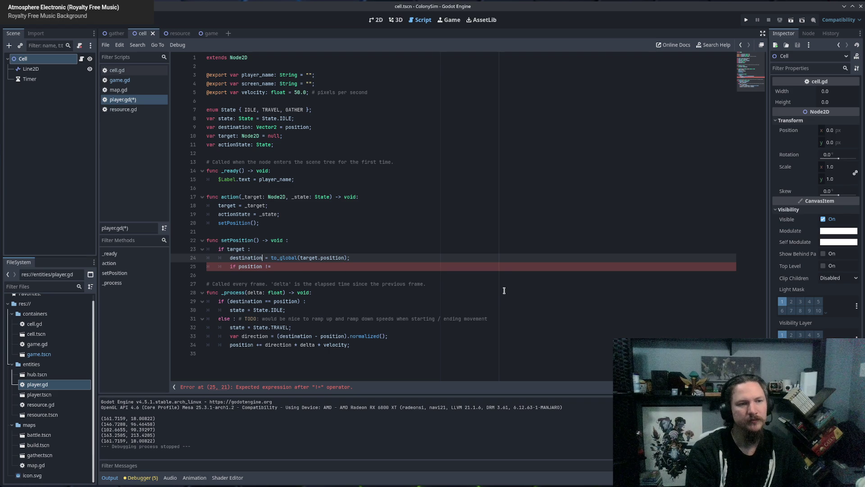
# Step: Rename setPosition to setDestination in both its definition and the action call
pyautogui.click(240, 249)
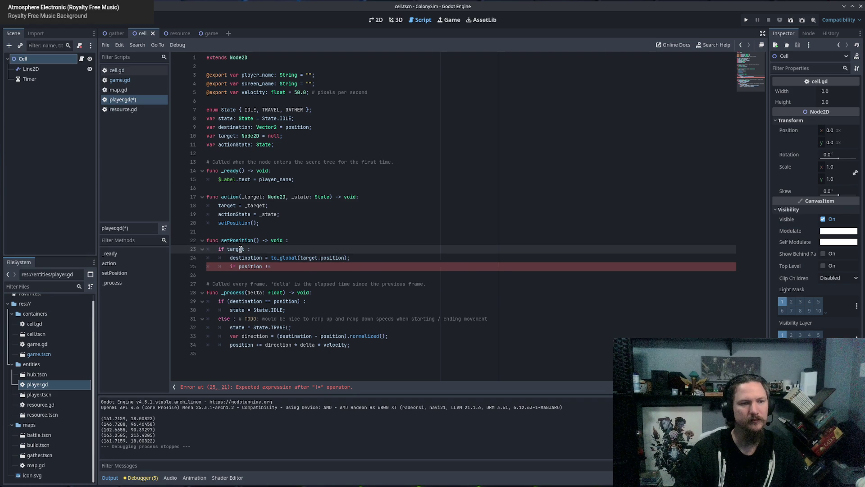
pyautogui.keyDown('ctrl'); pyautogui.click(235, 224); pyautogui.keyUp('ctrl')
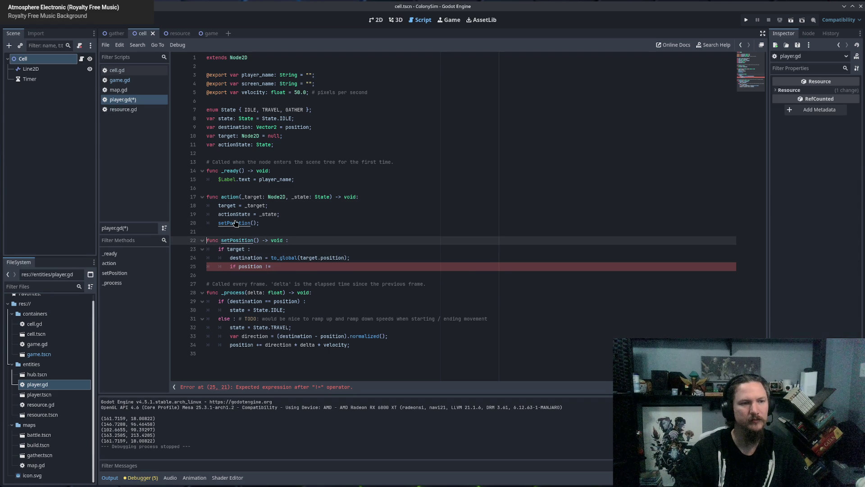
pyautogui.write('setDestination')
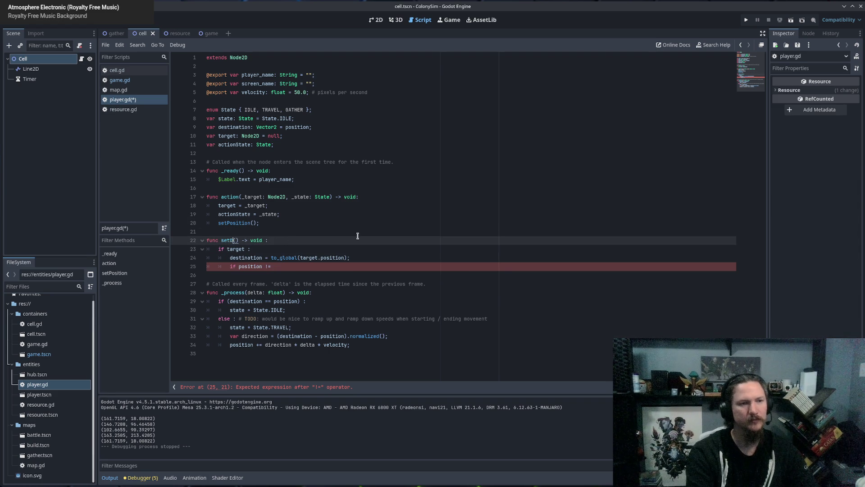
pyautogui.hotkey('ctrl', 'shift', 'Left')
pyautogui.hotkey('ctrl', 'c')
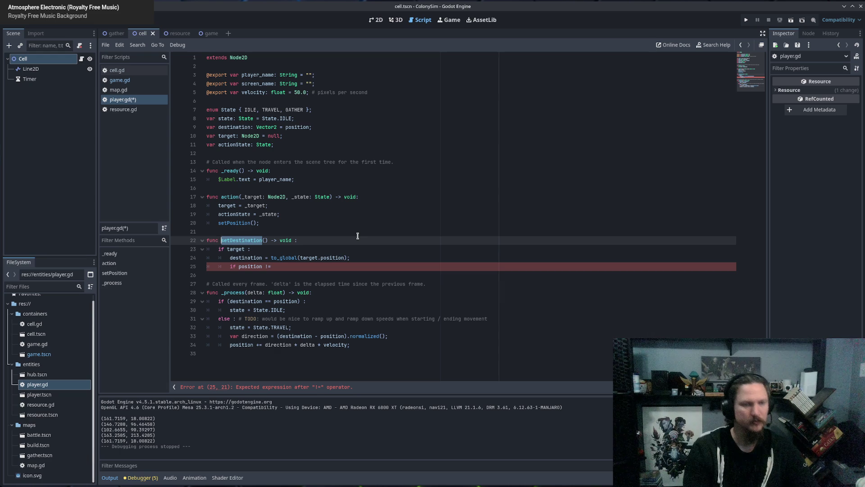
pyautogui.doubleClick(234, 223)
pyautogui.hotkey('ctrl', 'v')
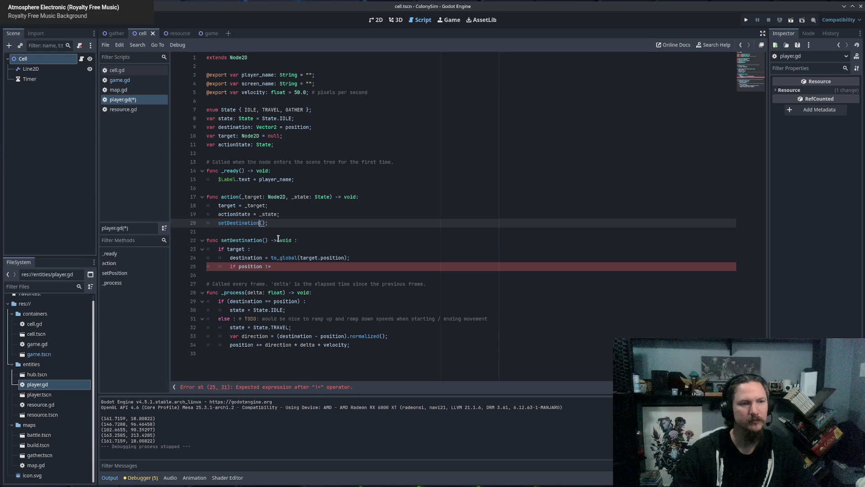
# Step: Finish line 25 so position is compared with destination and state = State.TRAVEL is set
pyautogui.click(301, 267)
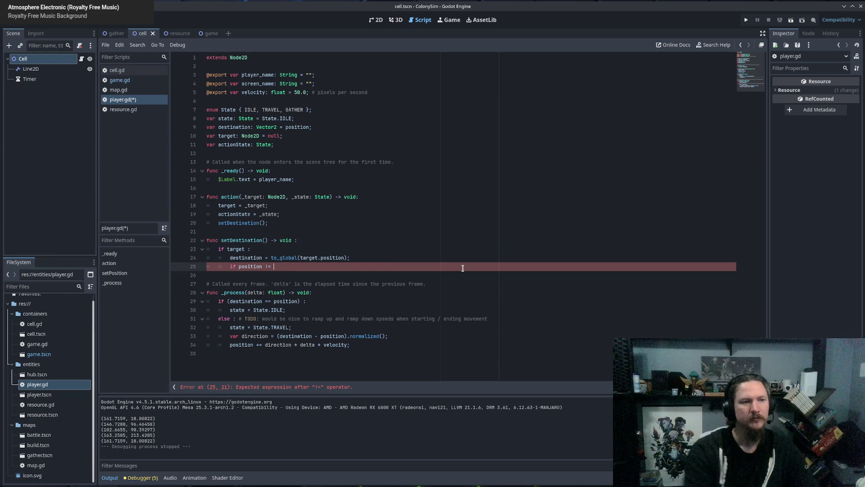
pyautogui.write('e')
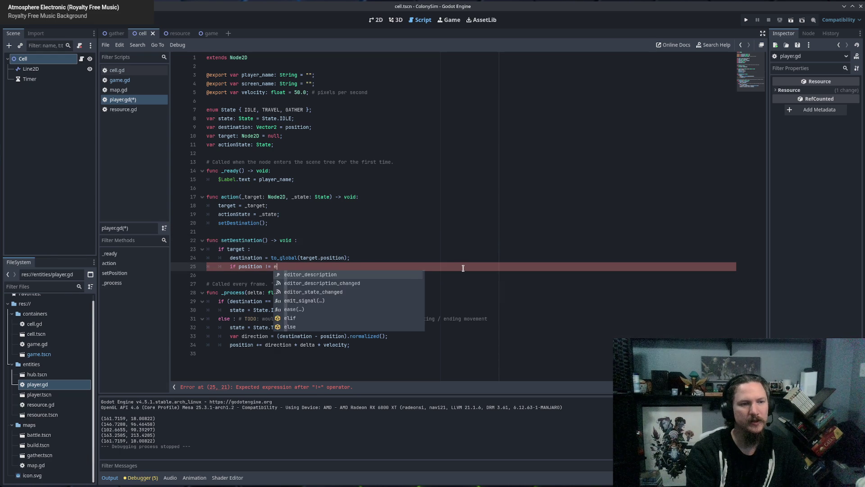
pyautogui.press('BackSpace')
pyautogui.write('destination : ')
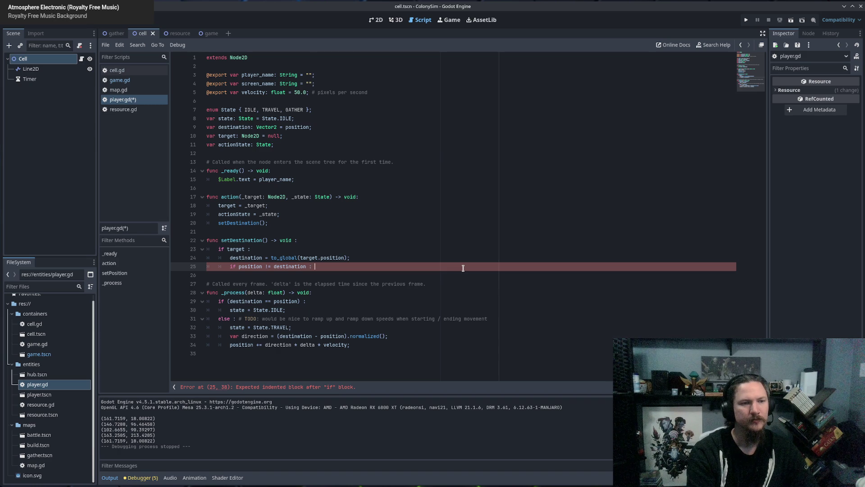
pyautogui.write('state = State.TR')
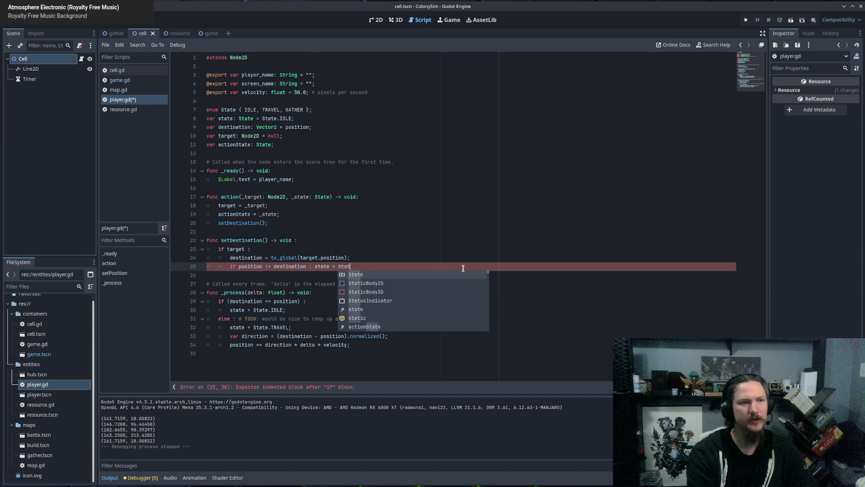
pyautogui.press('Return')
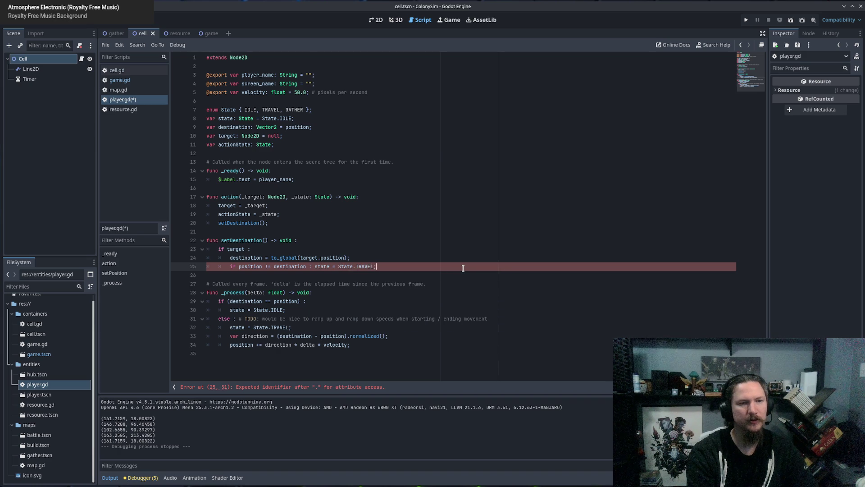
pyautogui.press('BackSpace')
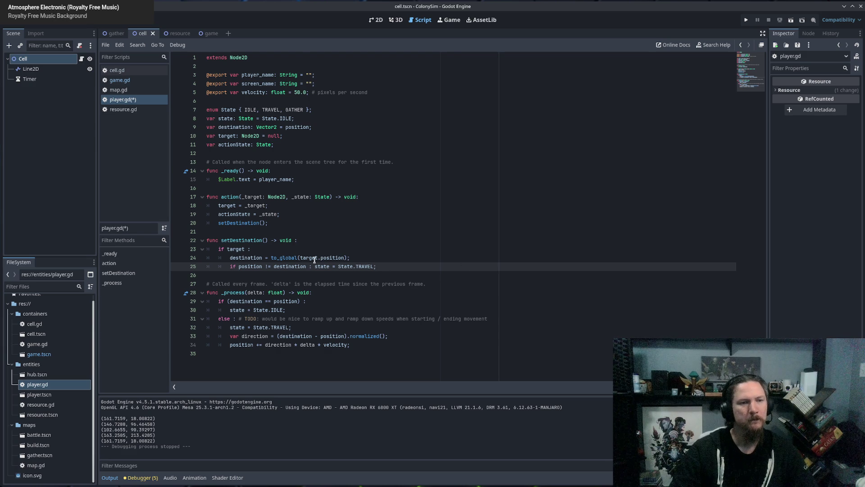
# Step: Inspect target.position, the target declaration and the destination property in setDestination
pyautogui.click(307, 257)
pyautogui.doubleClick(307, 257)
pyautogui.moveTo(307, 257); pyautogui.dragTo(328, 255)
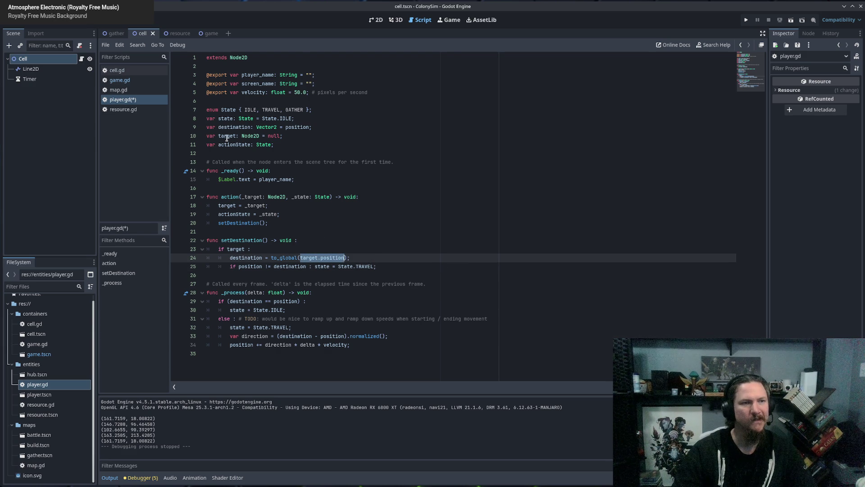
pyautogui.doubleClick(224, 136)
pyautogui.doubleClick(310, 258)
pyautogui.moveTo(310, 257); pyautogui.dragTo(327, 258)
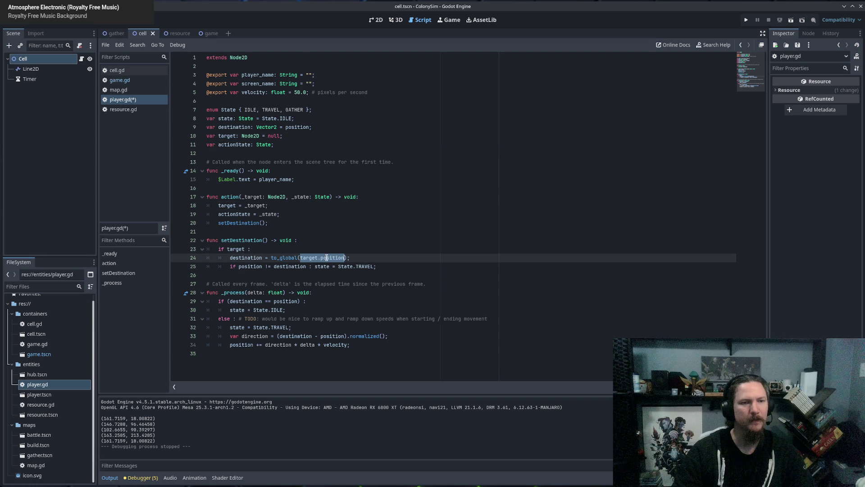
pyautogui.doubleClick(238, 249)
pyautogui.doubleClick(245, 258)
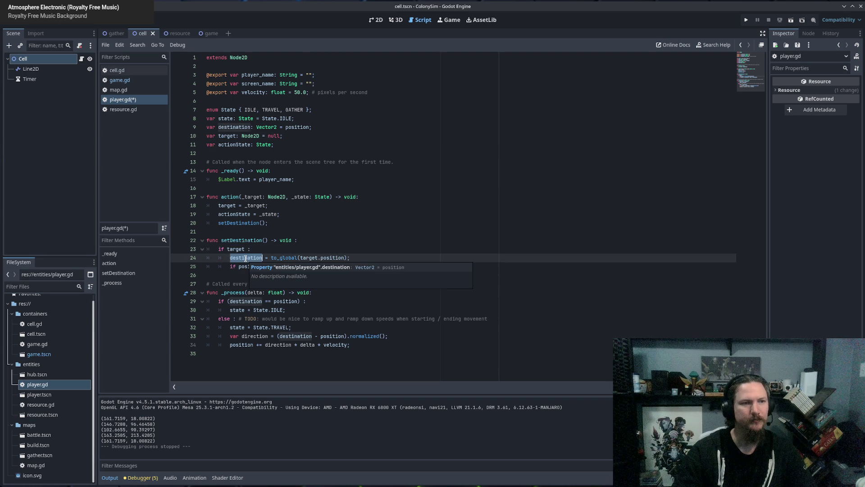
pyautogui.click(383, 259)
# Step: Run the game with F5, close the game window, and show the Errors list
pyautogui.press('F5')
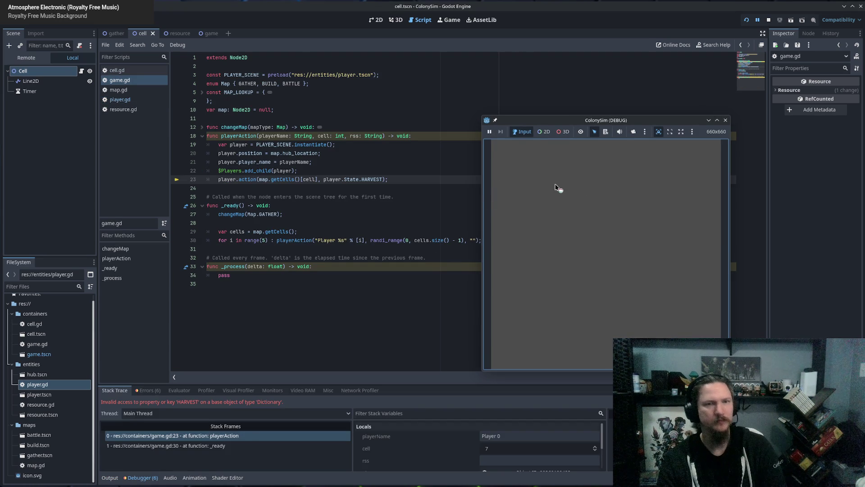
pyautogui.click(724, 121)
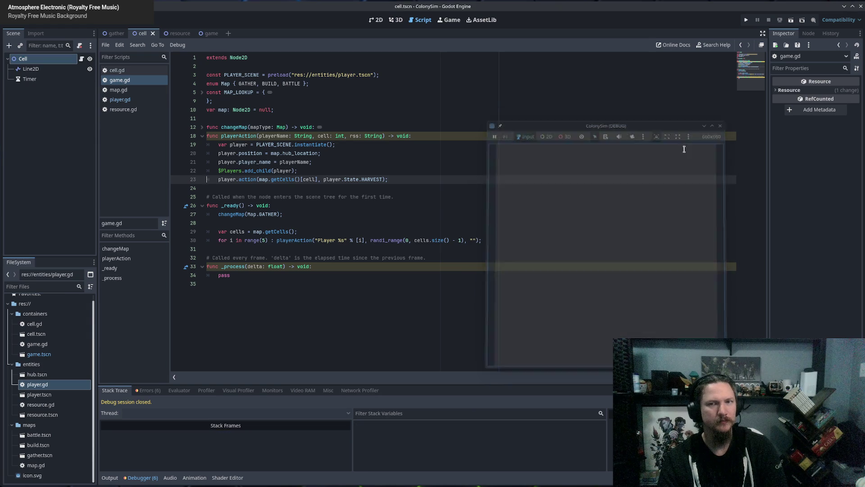
pyautogui.click(148, 390)
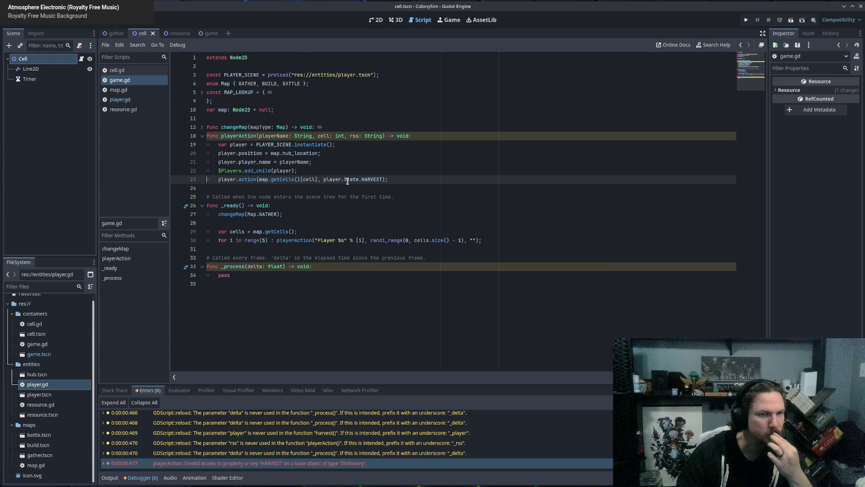
# Step: Briefly delete, then restore, the player. prefix of player.State.HARVEST on line 23
pyautogui.doubleClick(337, 180)
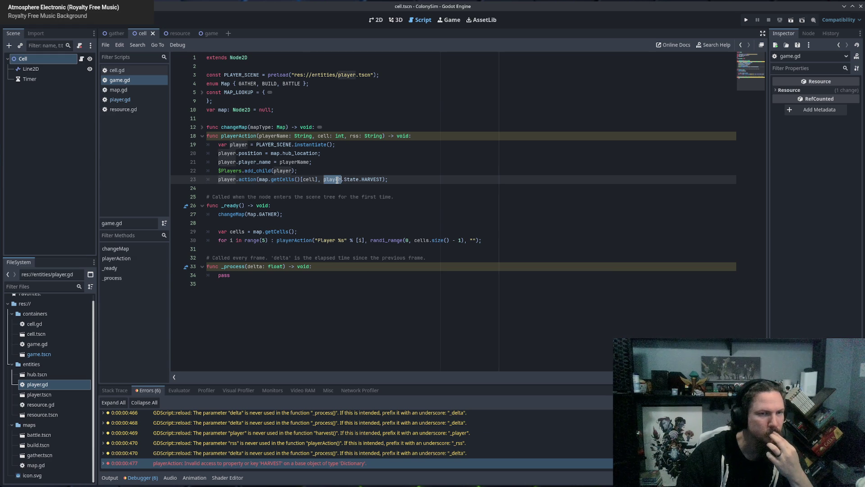
pyautogui.press('Delete')
pyautogui.press('Delete')
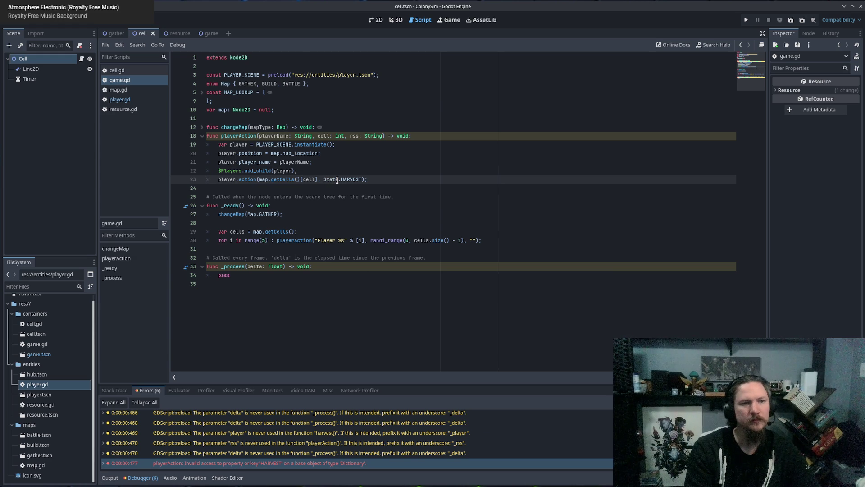
pyautogui.hotkey('ctrl', 'z')
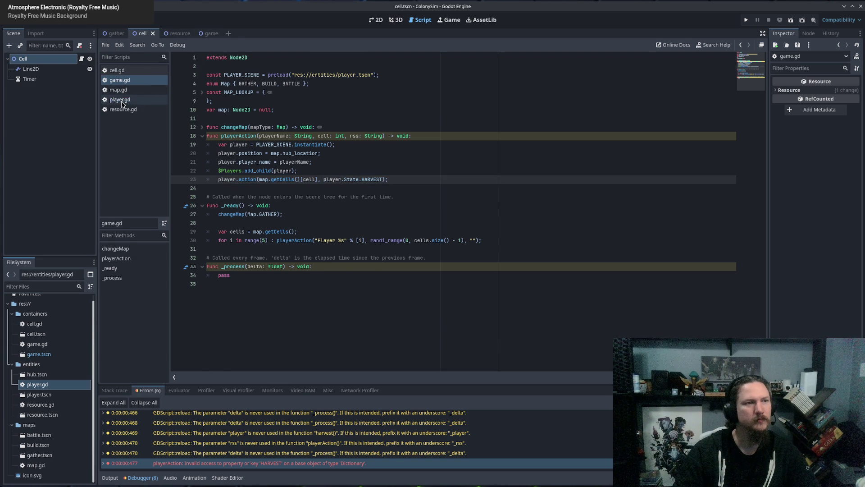
# Step: In player.gd, highlight the State enum's uses from lines 7 and 11
pyautogui.click(122, 100)
pyautogui.click(227, 107)
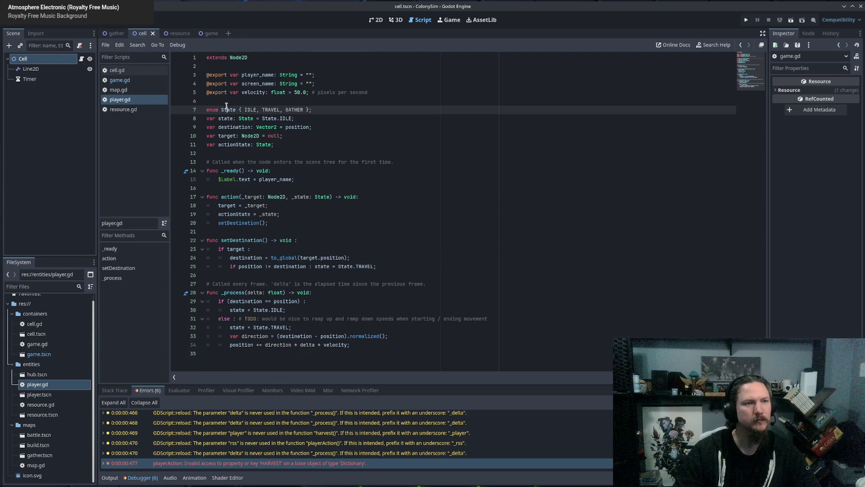
pyautogui.doubleClick(228, 109)
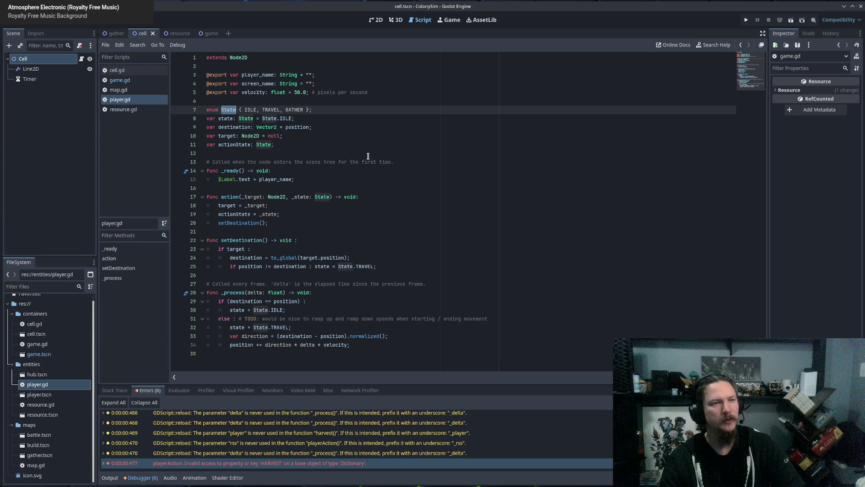
pyautogui.click(304, 146)
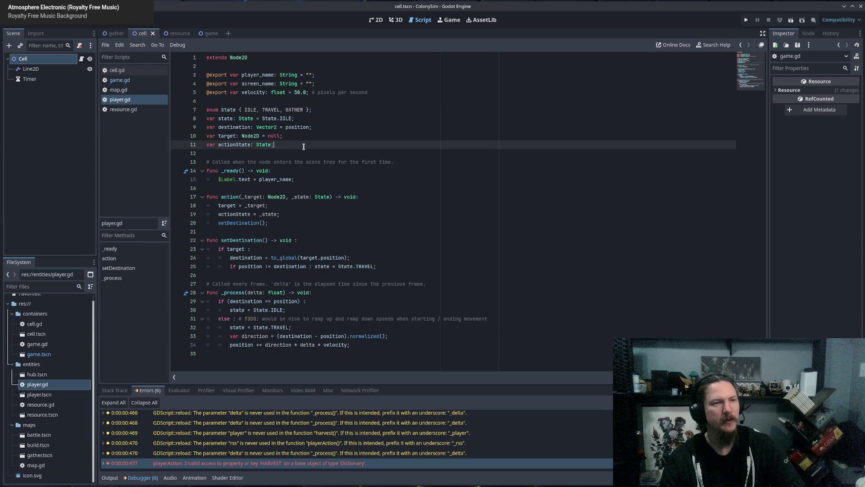
pyautogui.doubleClick(259, 143)
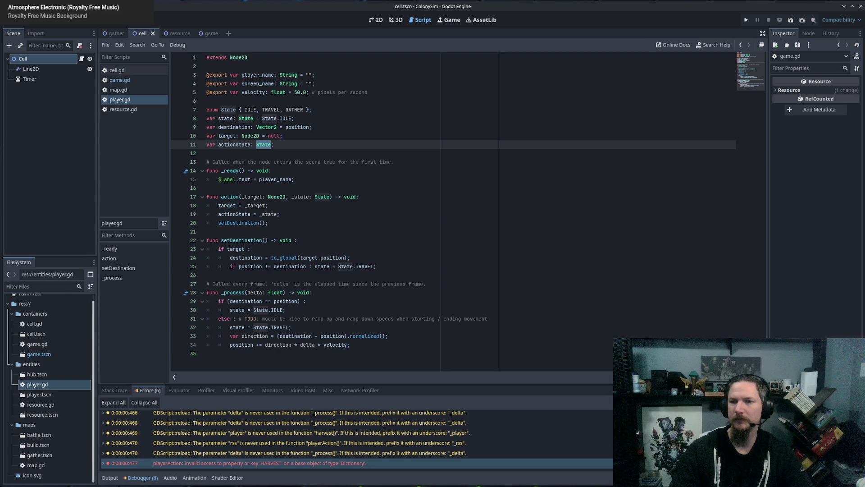
pyautogui.click(11, 313)
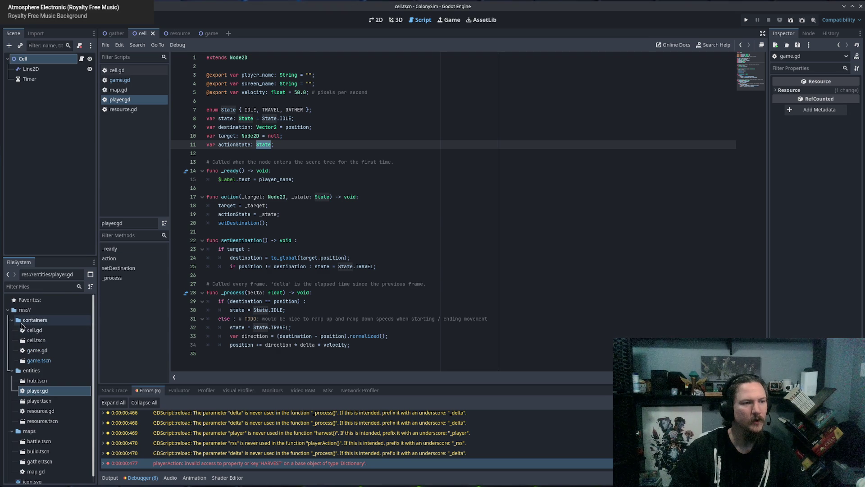
# Step: Create a new script named types.gd in the res:// project root
pyautogui.click(11, 329)
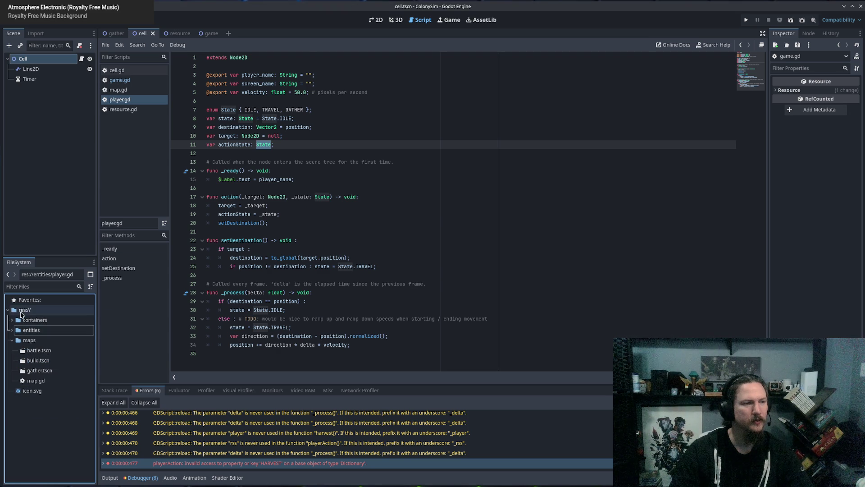
pyautogui.rightClick(22, 311)
pyautogui.moveTo(63, 318)
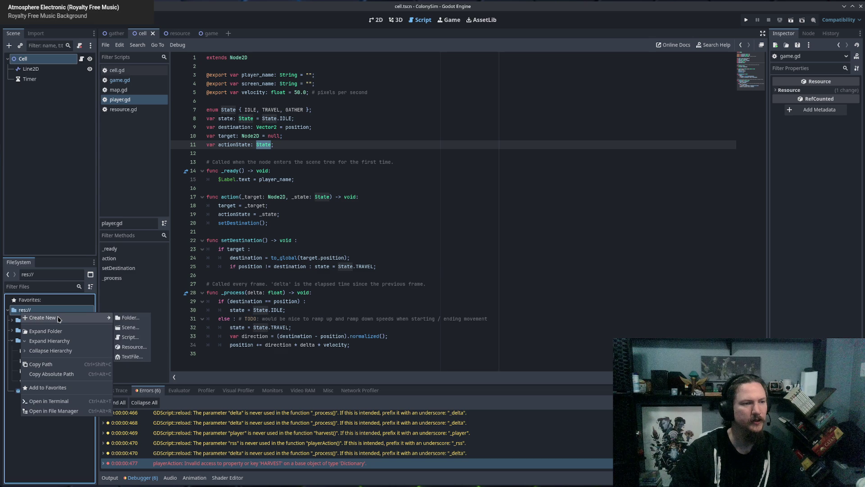
pyautogui.click(131, 318)
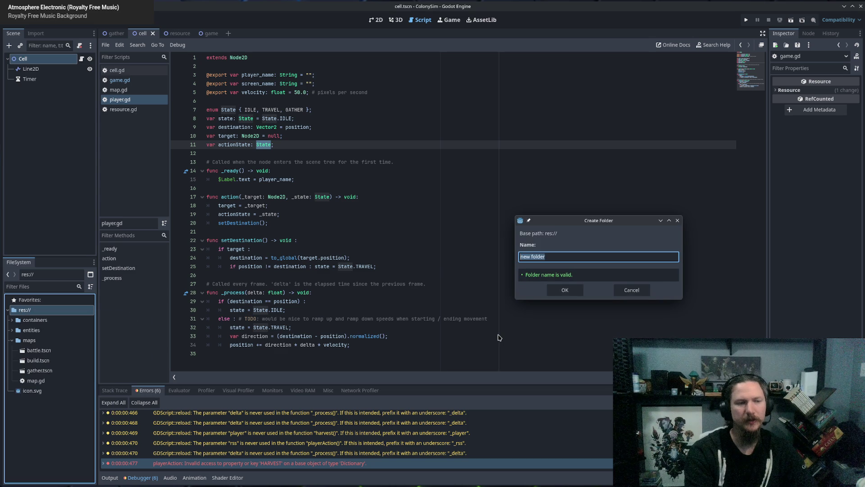
pyautogui.press('Escape')
pyautogui.rightClick(28, 309)
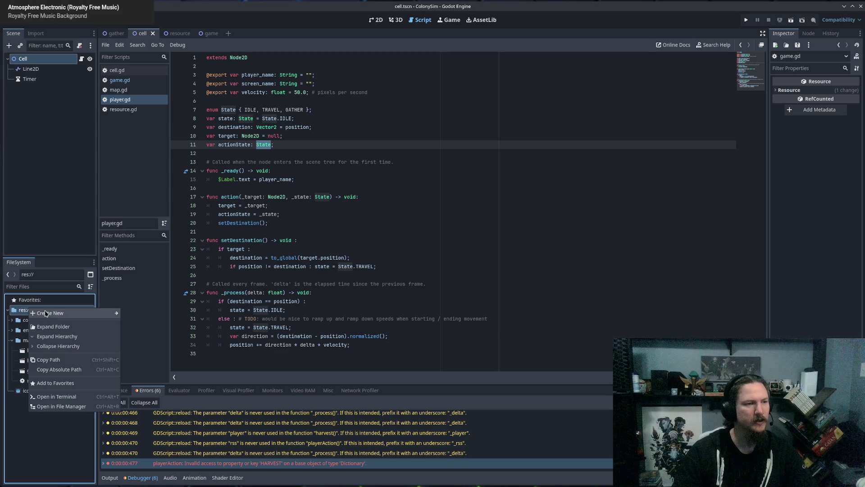
pyautogui.moveTo(60, 317)
pyautogui.click(138, 332)
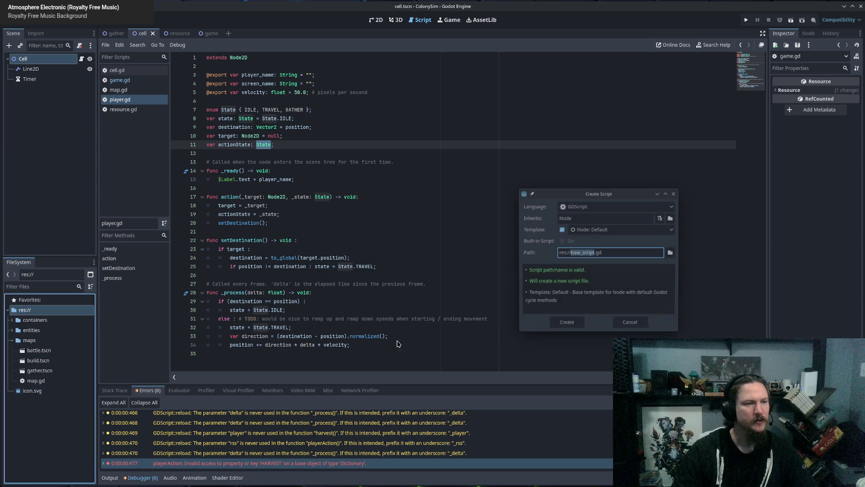
pyautogui.write('types')
pyautogui.press('Return')
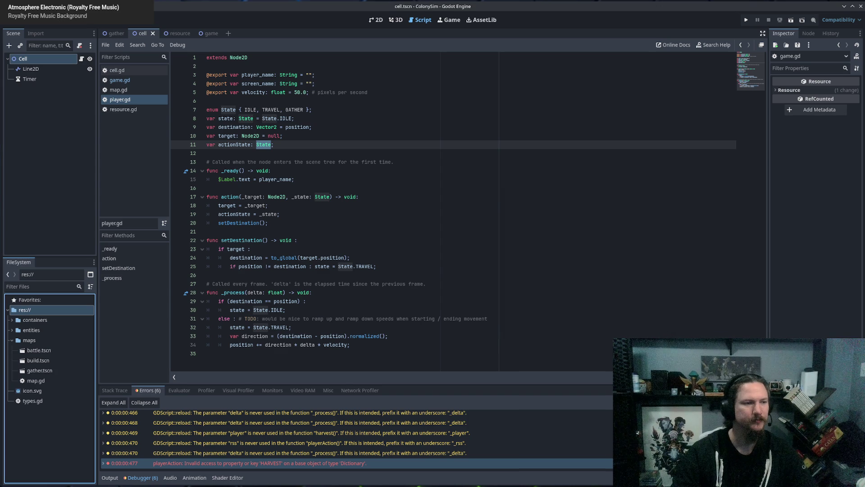
# Step: Replace the types.gd template code with class_name Types and begin an enum line
pyautogui.doubleClick(59, 400)
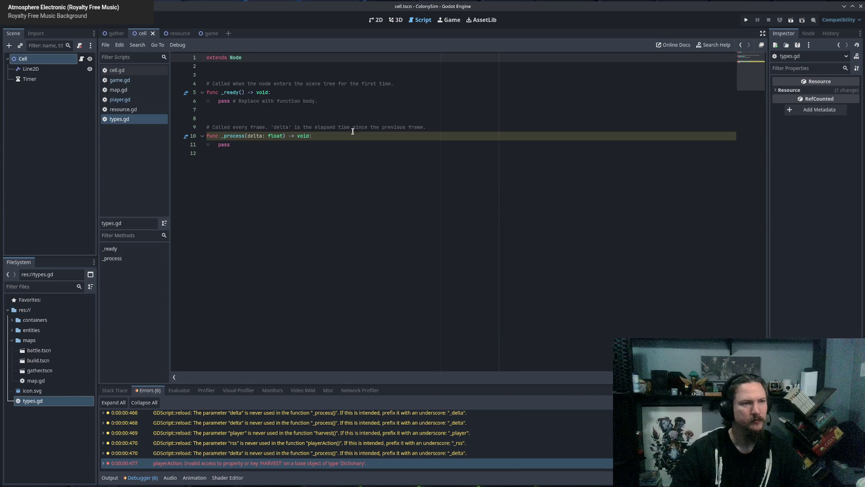
pyautogui.hotkey('ctrl', 'a')
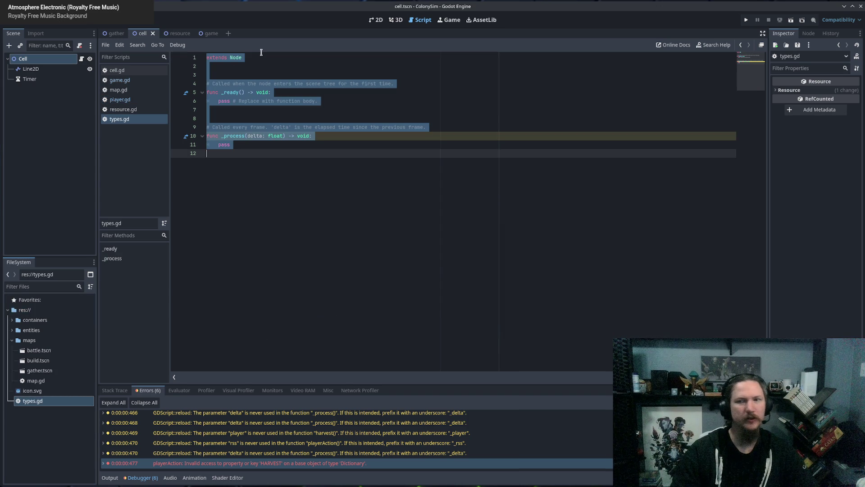
pyautogui.write('class')
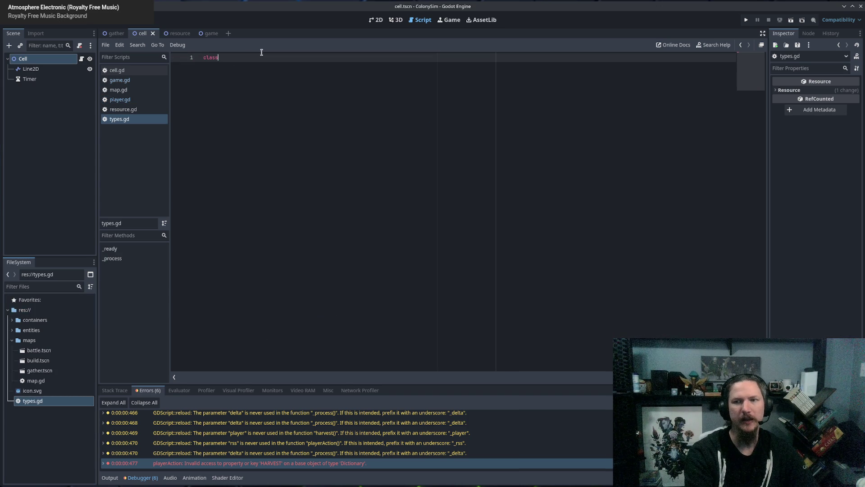
pyautogui.write('_name Types')
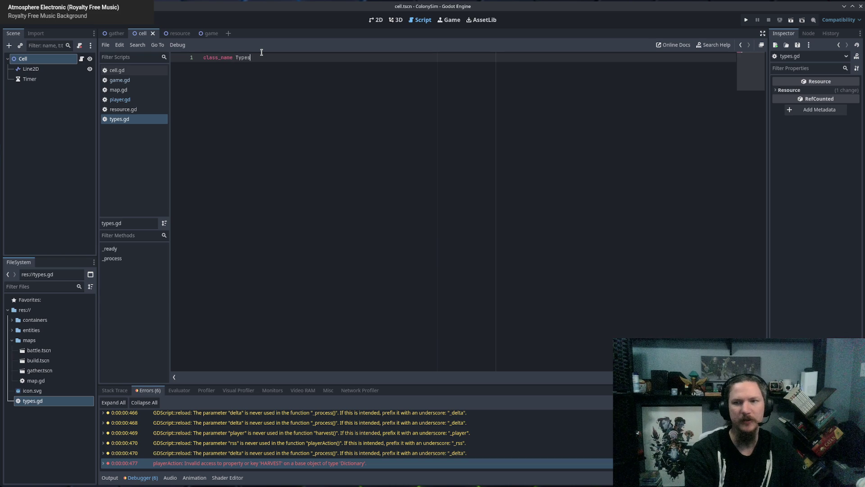
pyautogui.press('Return')
pyautogui.press('Return')
pyautogui.write('enum')
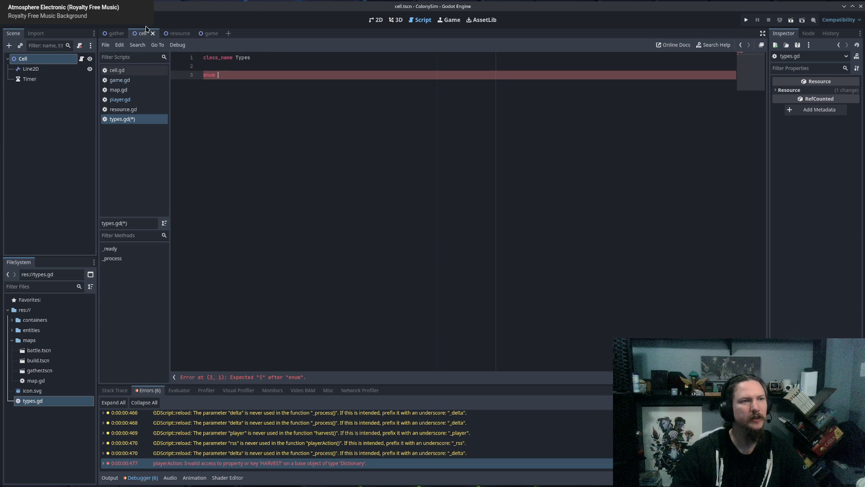
# Step: Move the State enum from player.gd into types.gd and save both scripts
pyautogui.click(121, 100)
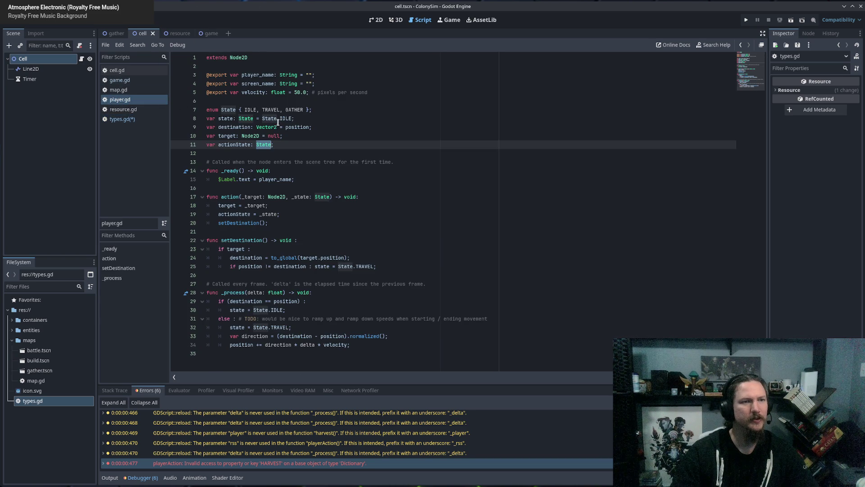
pyautogui.moveTo(316, 108); pyautogui.dragTo(201, 110)
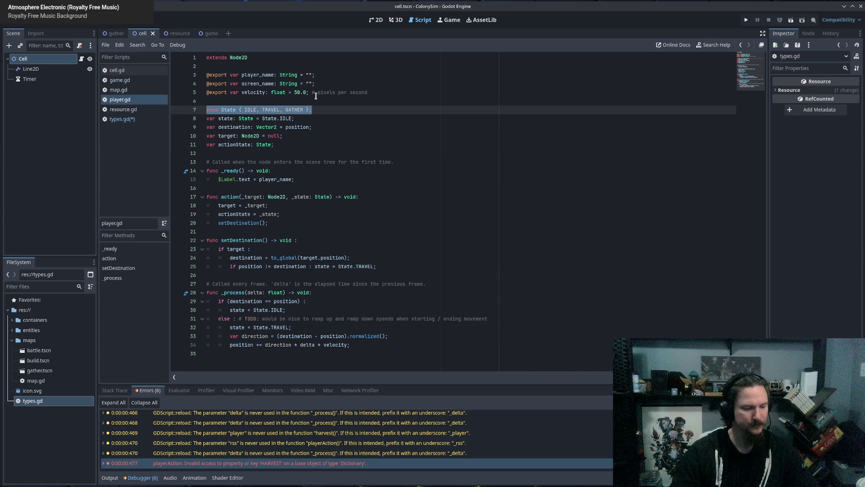
pyautogui.hotkey('ctrl', 'x')
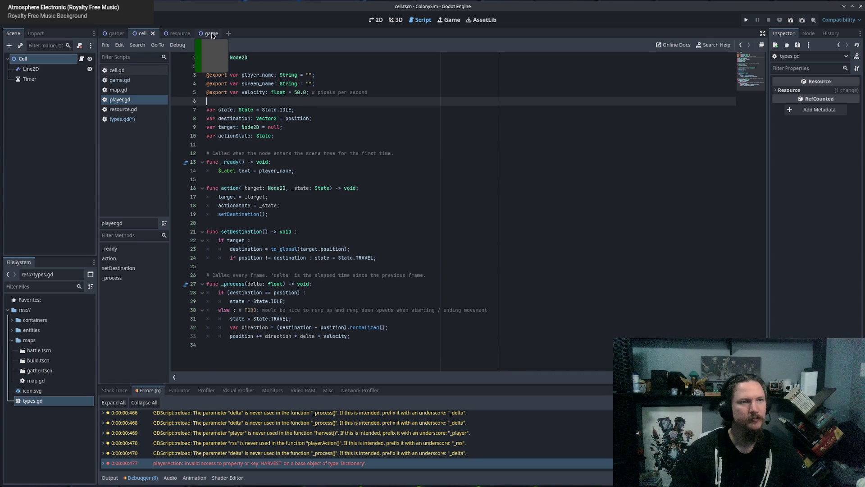
pyautogui.click(128, 119)
pyautogui.click(227, 73)
pyautogui.hotkey('ctrl', 'v')
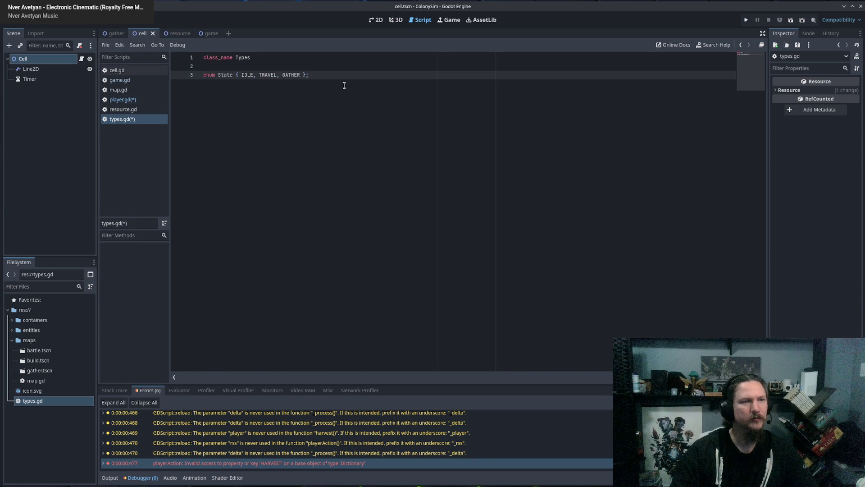
pyautogui.hotkey('ctrl', 's')
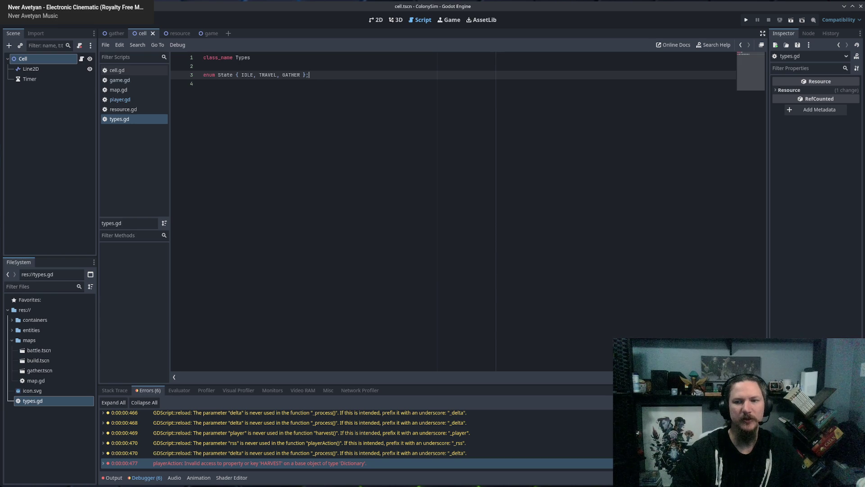
pyautogui.click(116, 34)
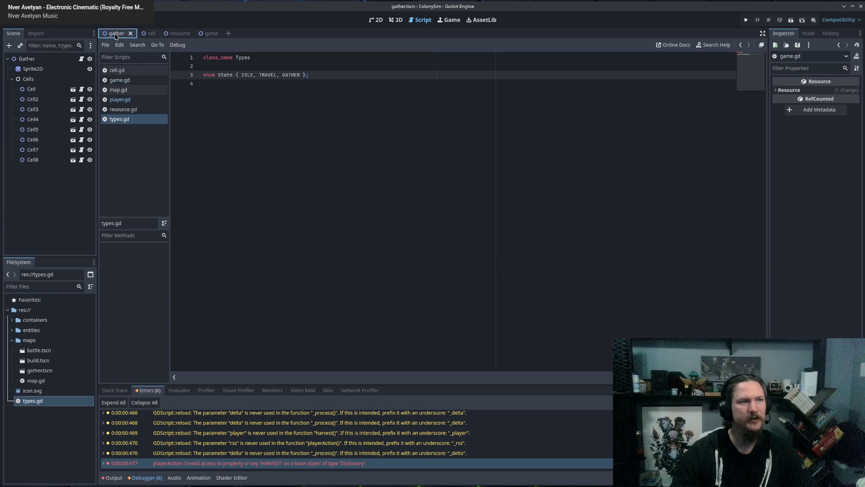
# Step: In player.gd, change line 7's default state from State.IDLE to Types.State.IDLE
pyautogui.click(119, 99)
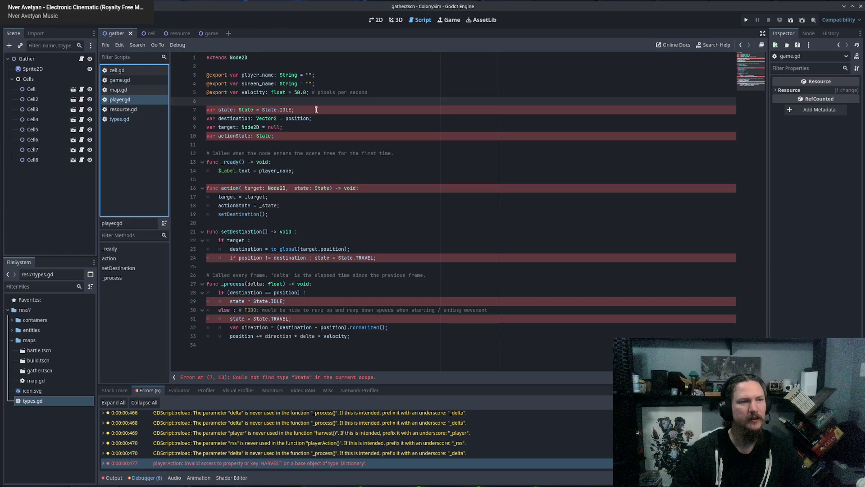
pyautogui.click(232, 103)
pyautogui.click(267, 110)
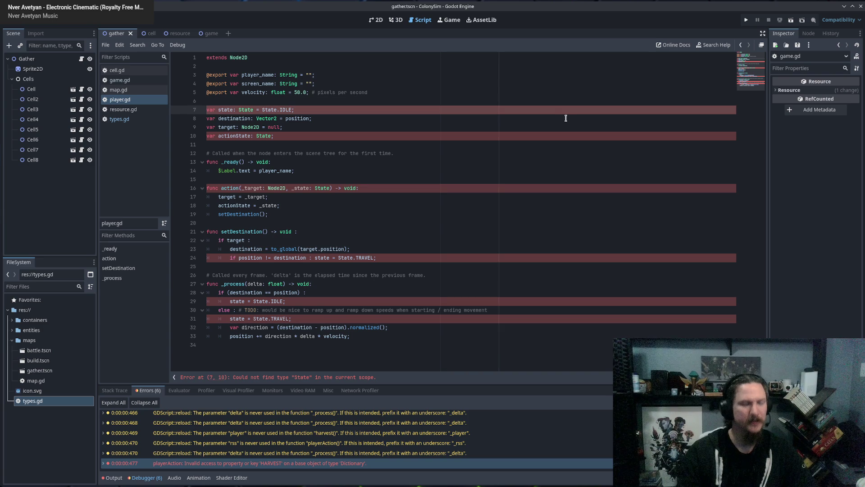
pyautogui.write('Types.')
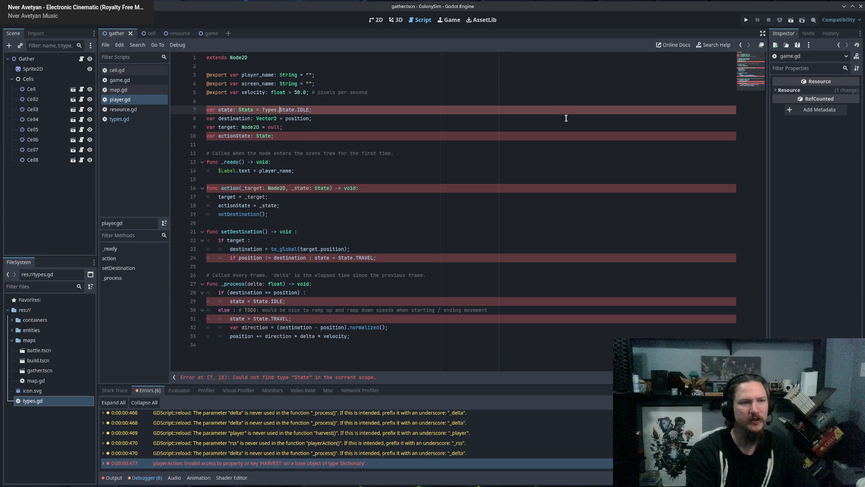
pyautogui.press('Escape')
# Step: Select the player.gd code from line 12 to the end, then clear the selection
pyautogui.click(311, 126)
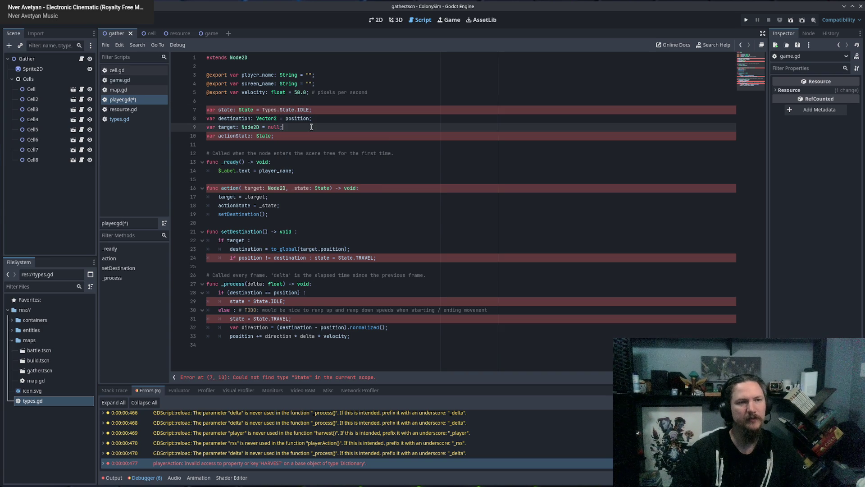
pyautogui.click(268, 111)
pyautogui.click(362, 154)
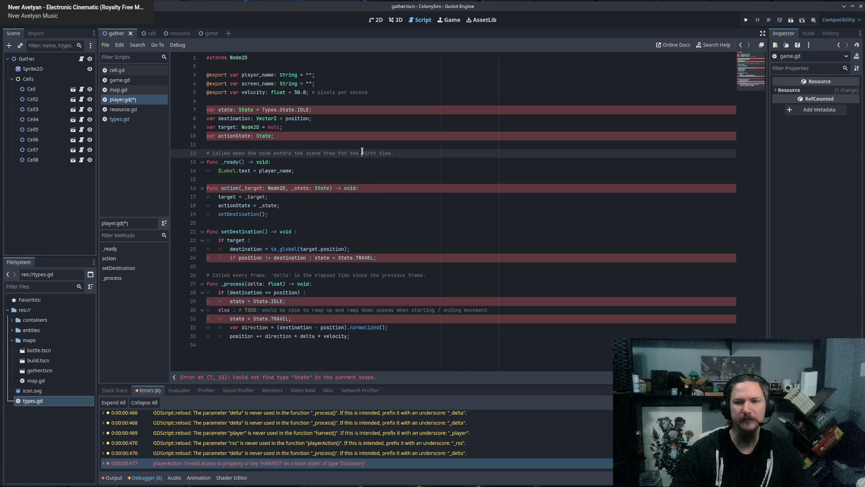
pyautogui.press('End')
pyautogui.hotkey('ctrl', 'shift', 'End')
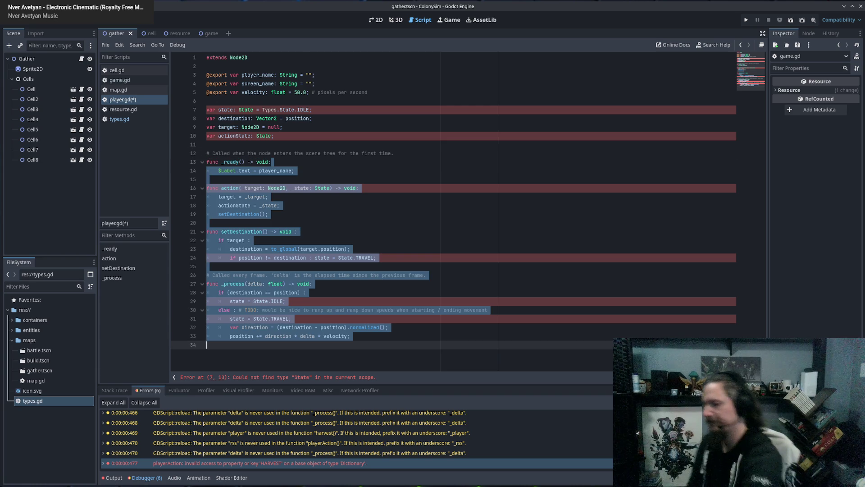
pyautogui.click(619, 153)
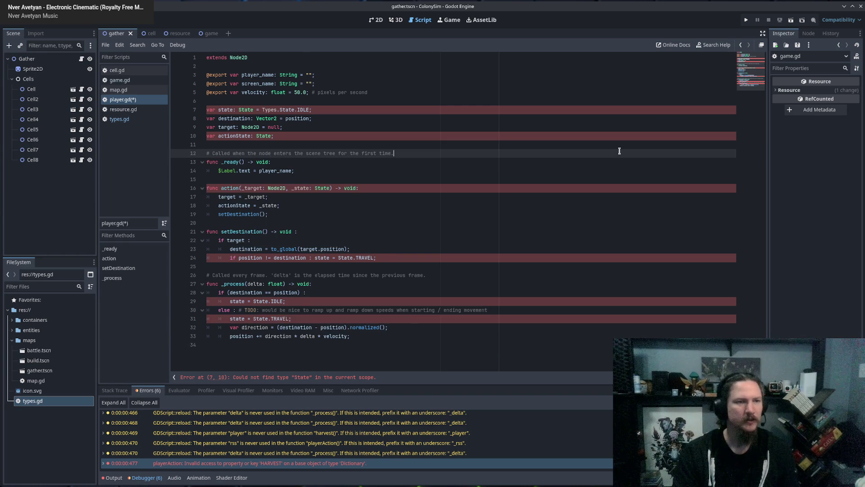
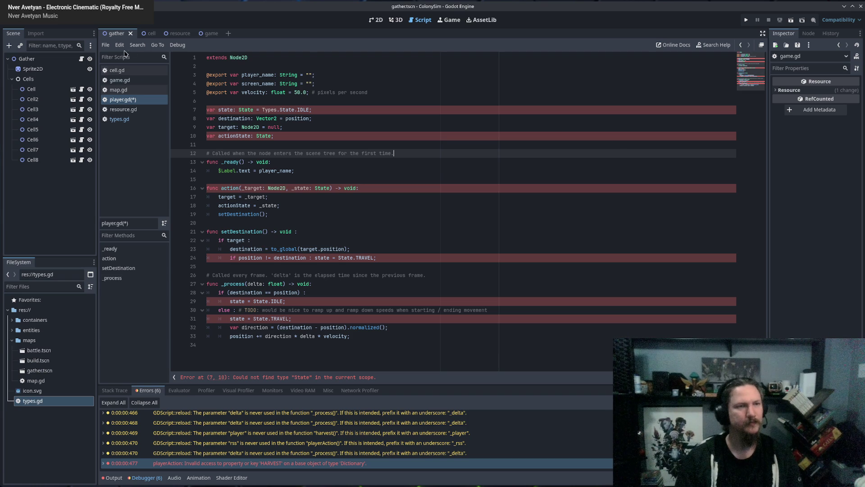
# Step: Prefix the State type on line 7 of player.gd with 'Types.'
pyautogui.click(304, 126)
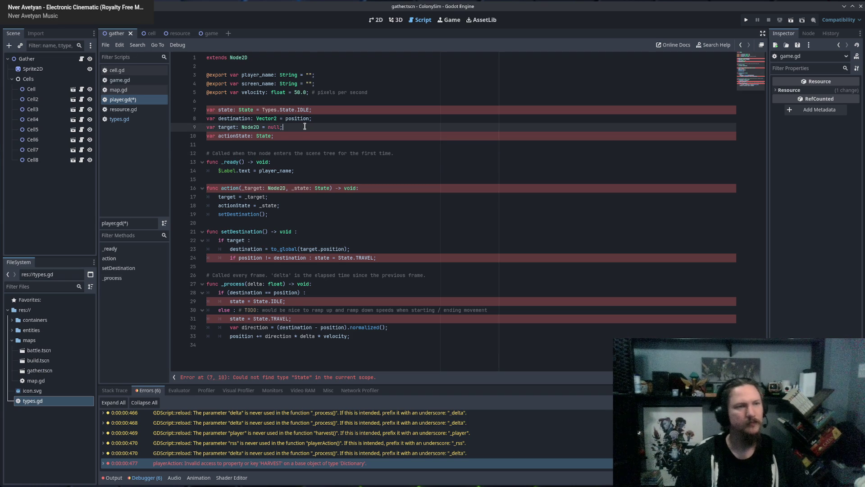
pyautogui.click(244, 110)
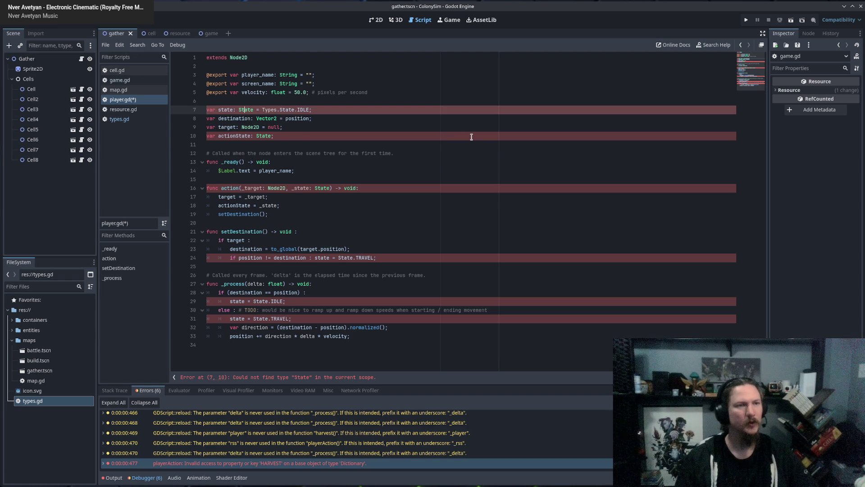
pyautogui.write('Types.')
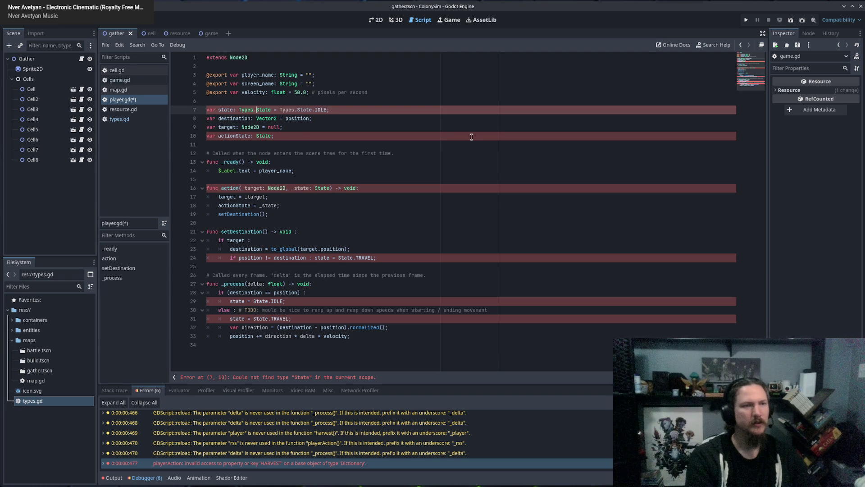
pyautogui.click(352, 97)
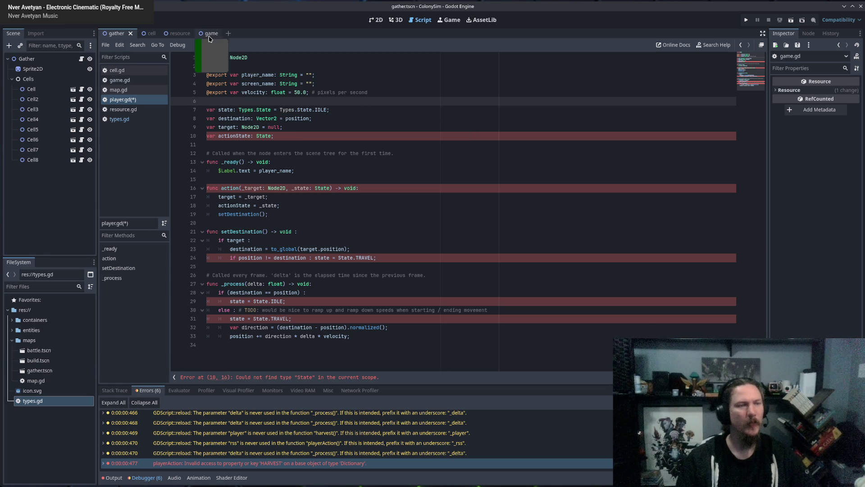
pyautogui.click(232, 66)
# Step: Rename the enum in types.gd from State to PlayerState
pyautogui.click(119, 119)
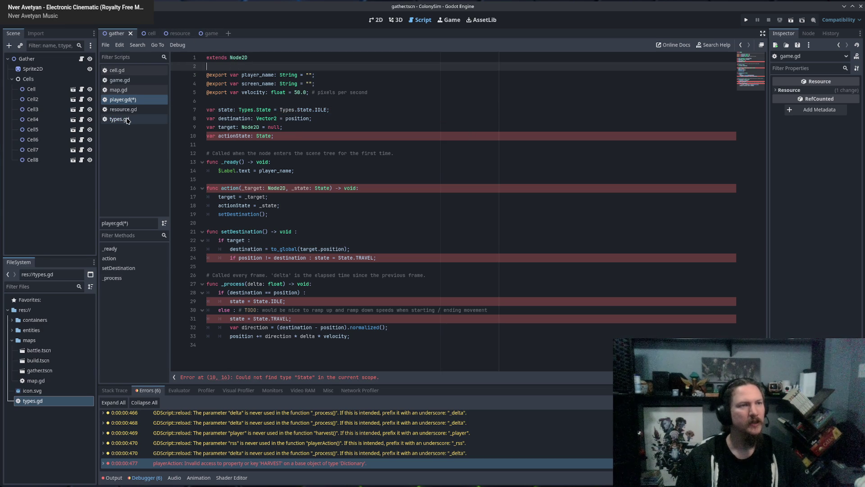
pyautogui.click(261, 97)
pyautogui.click(226, 74)
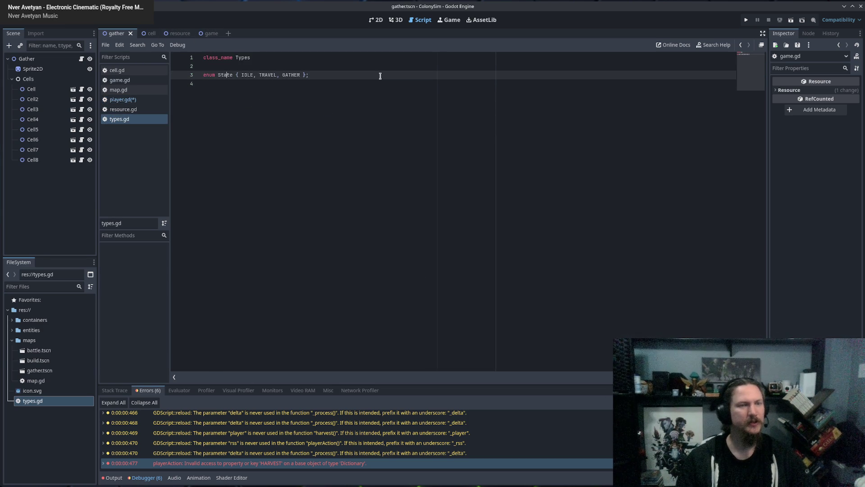
pyautogui.write('Player')
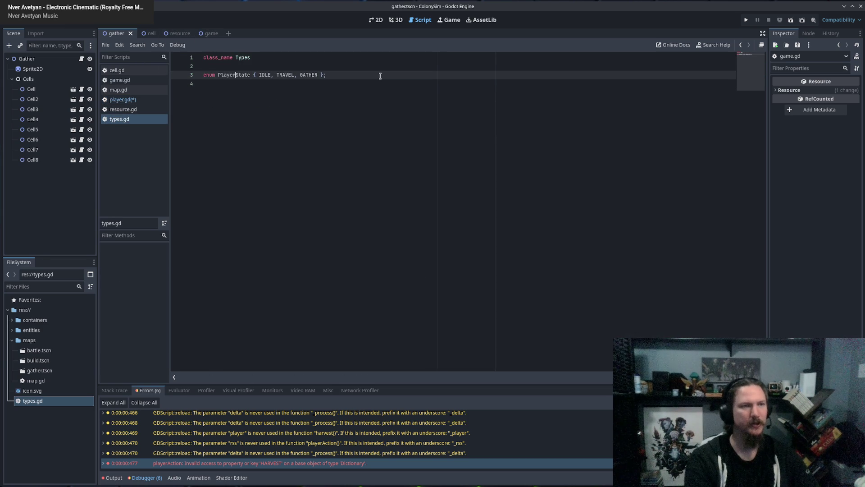
pyautogui.hotkey('ctrl', 'd')
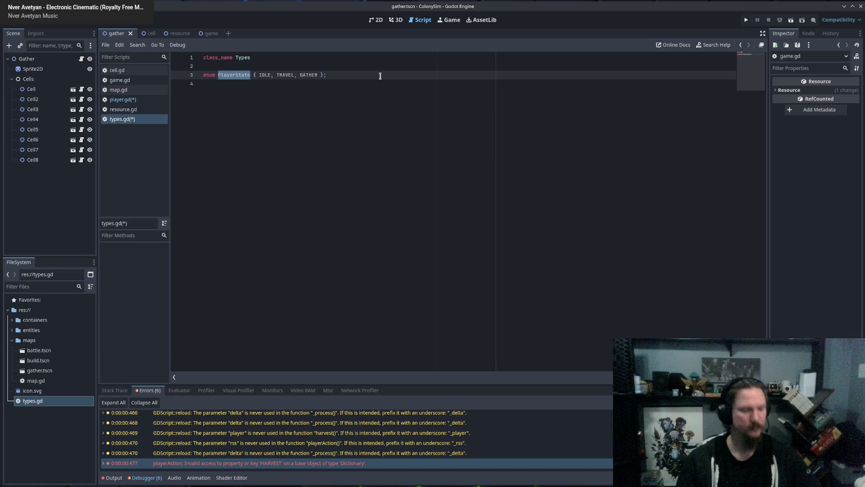
# Step: Switch through the game, resource and cell scenes, checking player.gd and types.gd
pyautogui.click(204, 35)
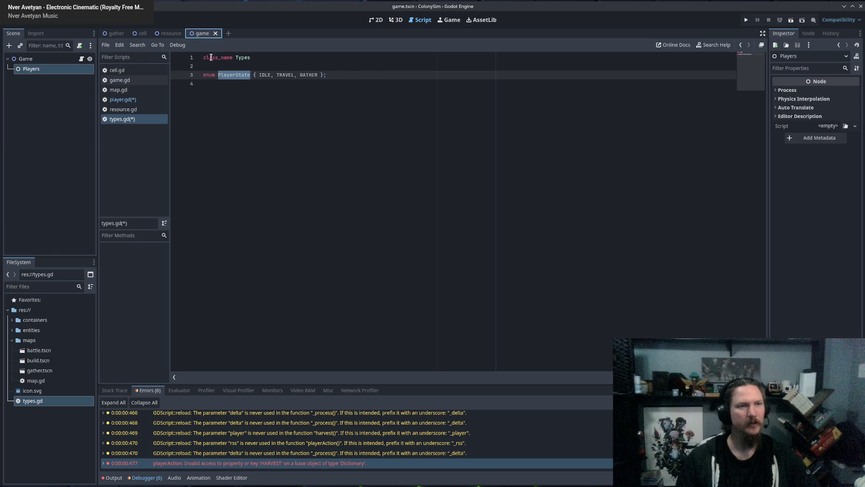
pyautogui.click(170, 33)
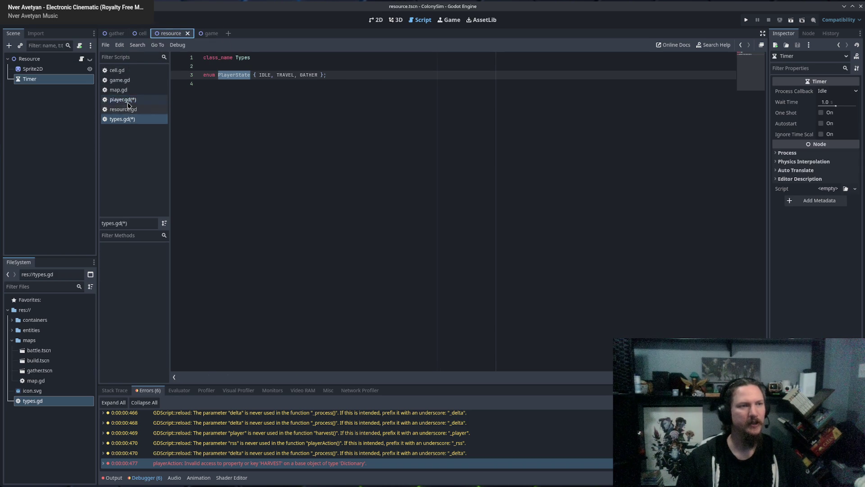
pyautogui.click(123, 100)
pyautogui.click(308, 109)
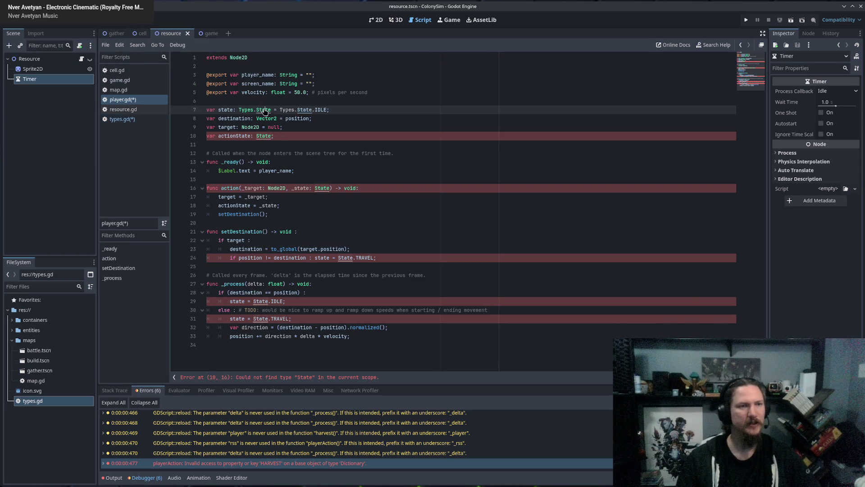
pyautogui.keyDown('ctrl'); pyautogui.click(264, 109); pyautogui.keyUp('ctrl')
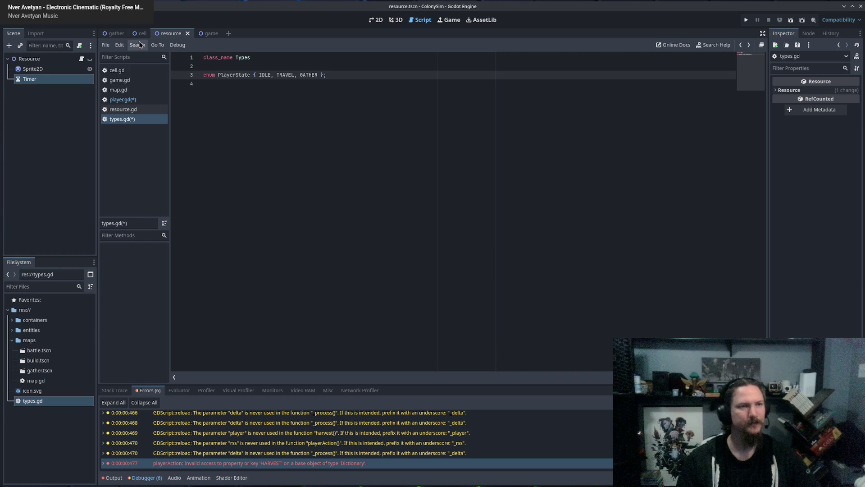
pyautogui.click(142, 33)
pyautogui.click(130, 108)
# Step: Change State on line 7, line 10 and the _state parameter to Types.PlayerState in player.gd
pyautogui.click(131, 100)
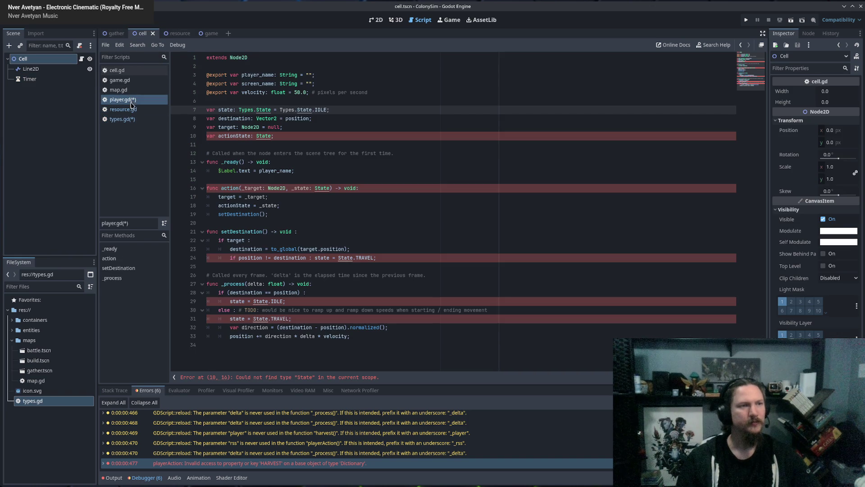
pyautogui.doubleClick(298, 109)
pyautogui.write('PlayerState')
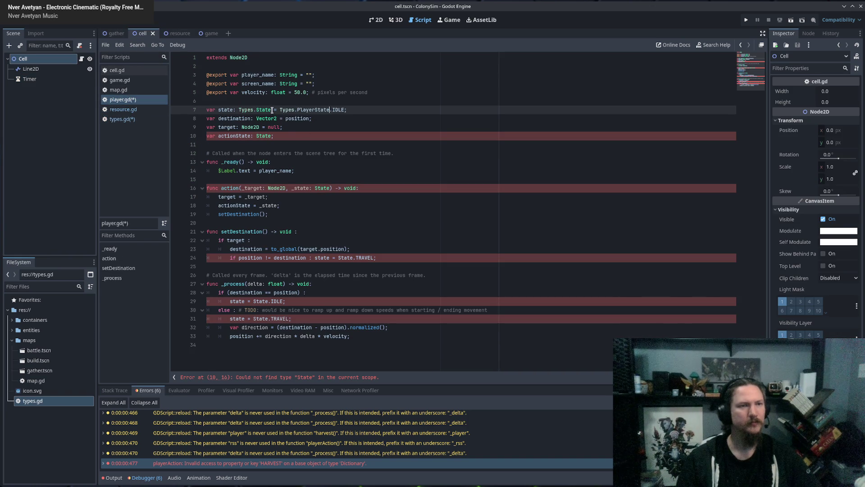
pyautogui.doubleClick(264, 109)
pyautogui.write('PlayerState')
pyautogui.doubleClick(323, 188)
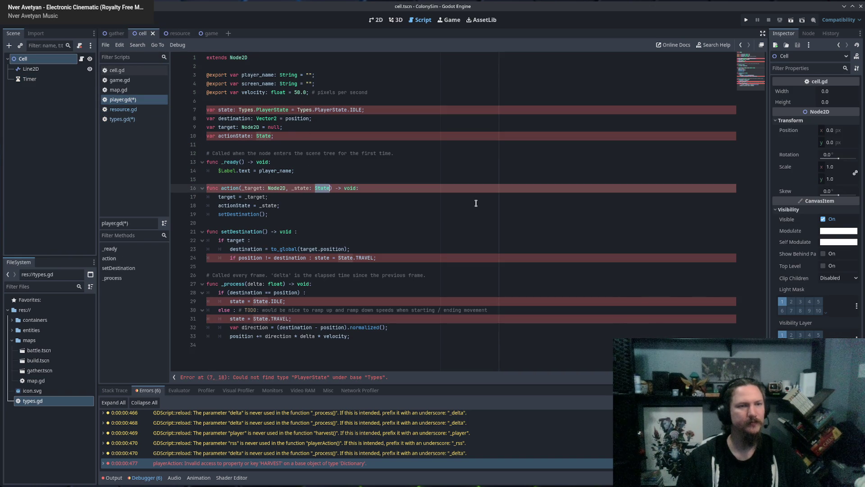
pyautogui.write('Types.Player')
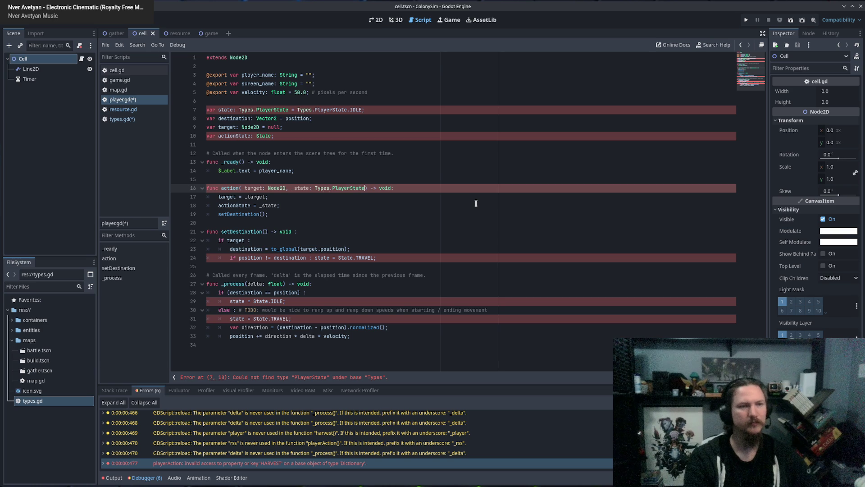
pyautogui.doubleClick(263, 135)
pyautogui.write('Types.PlayerState')
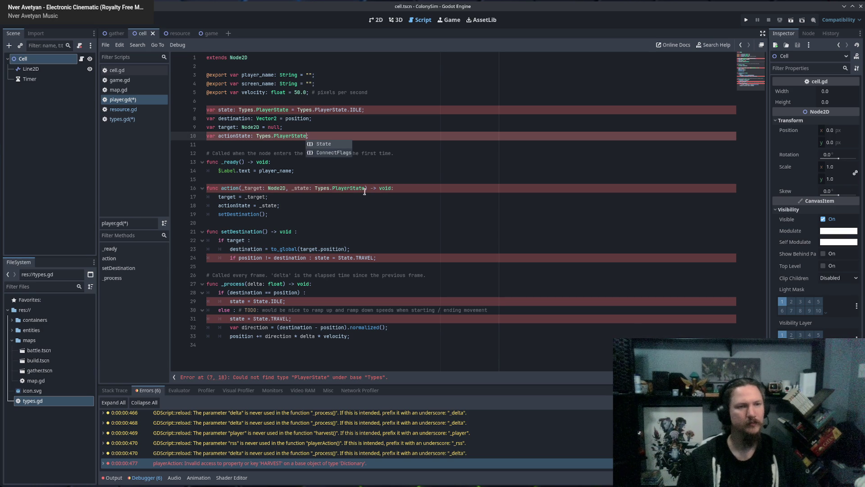
pyautogui.click(347, 199)
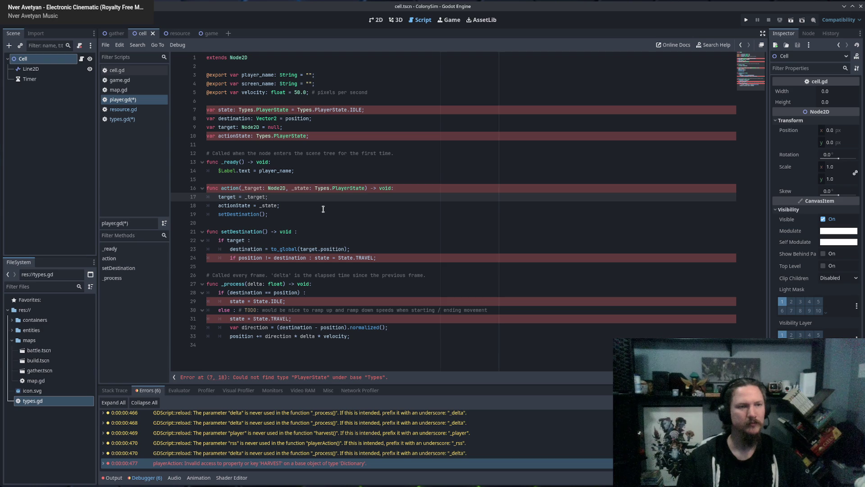
# Step: Replace State on lines 24, 29 and 31 with Types.PlayerState using autocomplete
pyautogui.doubleClick(345, 258)
pyautogui.write('Types.Player')
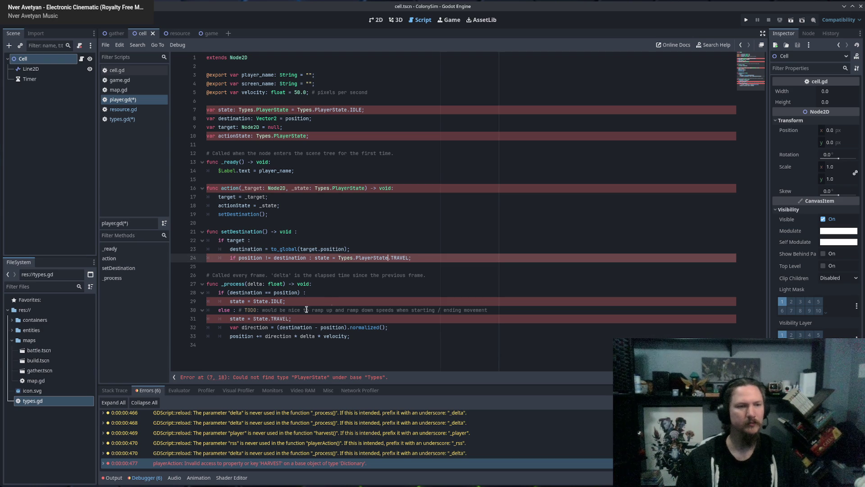
pyautogui.doubleClick(264, 302)
pyautogui.write('Ty')
pyautogui.press('Return')
pyautogui.write('.Pl')
pyautogui.press('Return')
pyautogui.doubleClick(258, 318)
pyautogui.write('y')
pyautogui.press('Return')
pyautogui.write('.Pl')
pyautogui.press('Return')
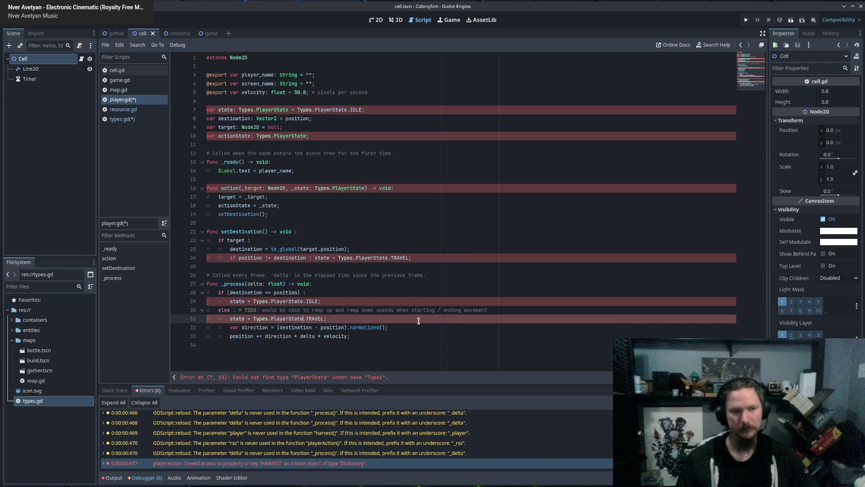
pyautogui.click(331, 380)
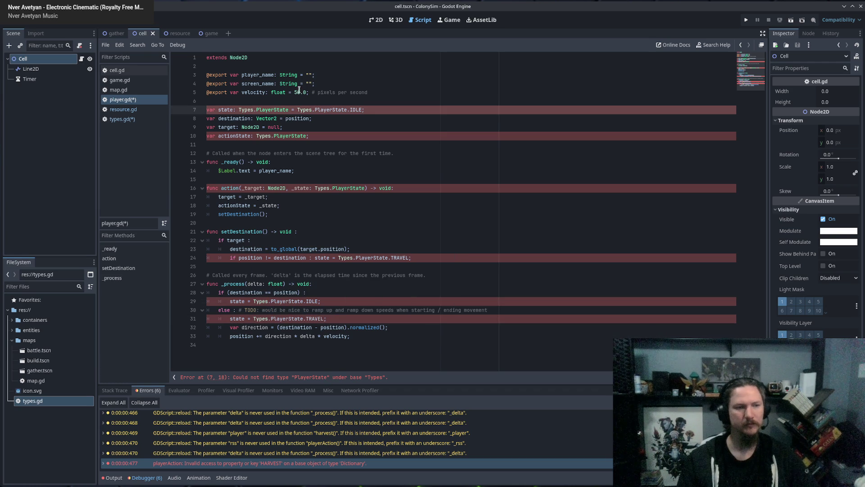
# Step: Save all modified scripts with Ctrl+S
pyautogui.click(120, 119)
pyautogui.hotkey('ctrl', 's')
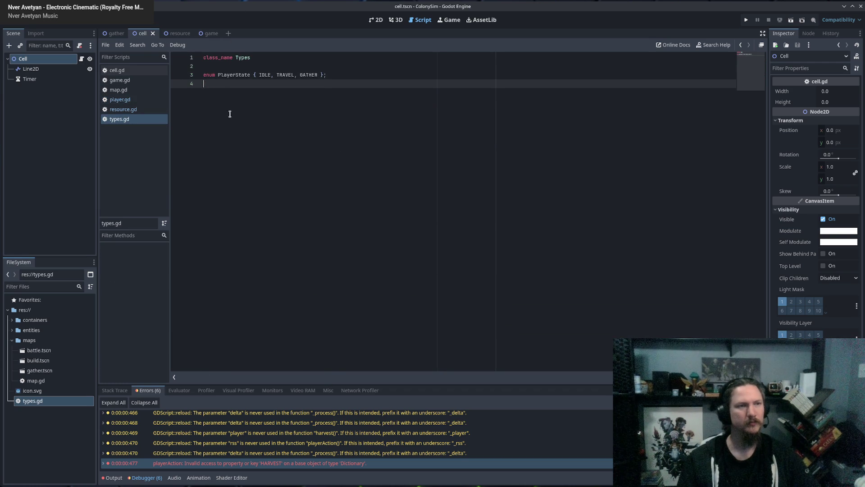
pyautogui.click(119, 99)
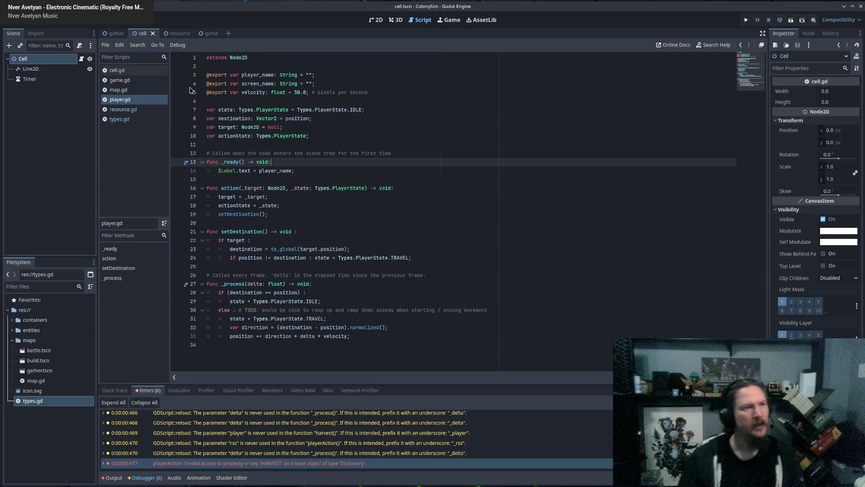
# Step: Open game.gd from the gather scene's scripts
pyautogui.click(113, 35)
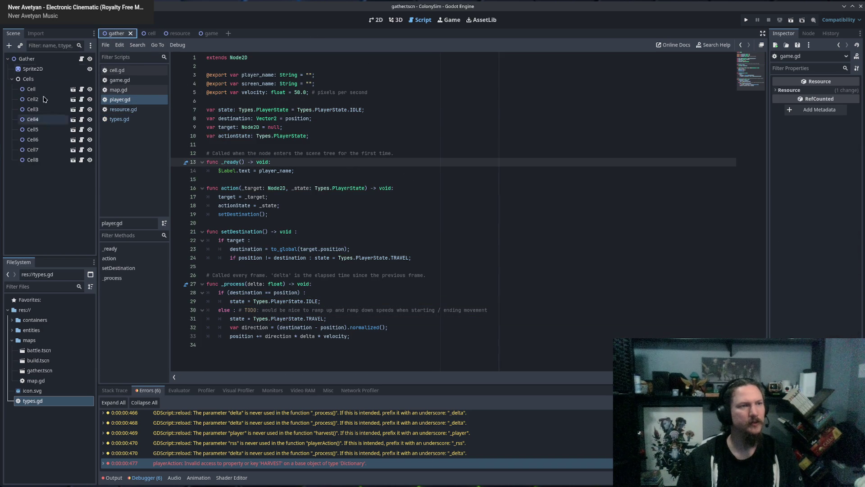
pyautogui.click(132, 110)
pyautogui.click(129, 90)
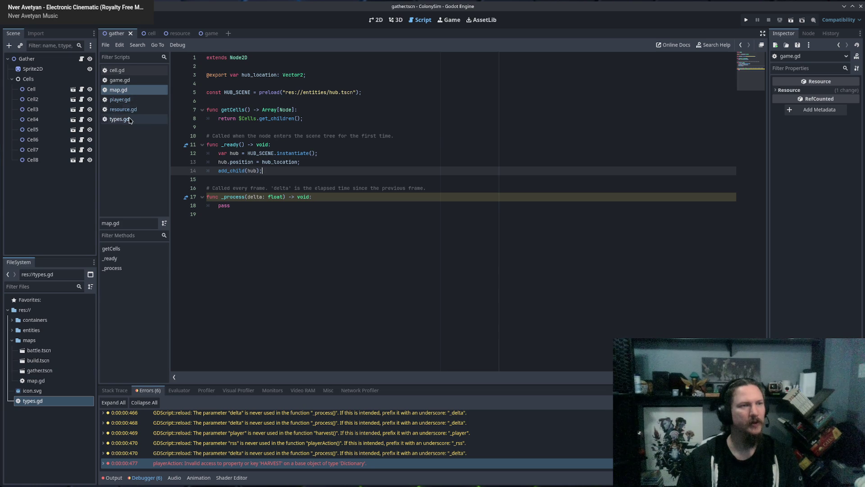
pyautogui.click(131, 83)
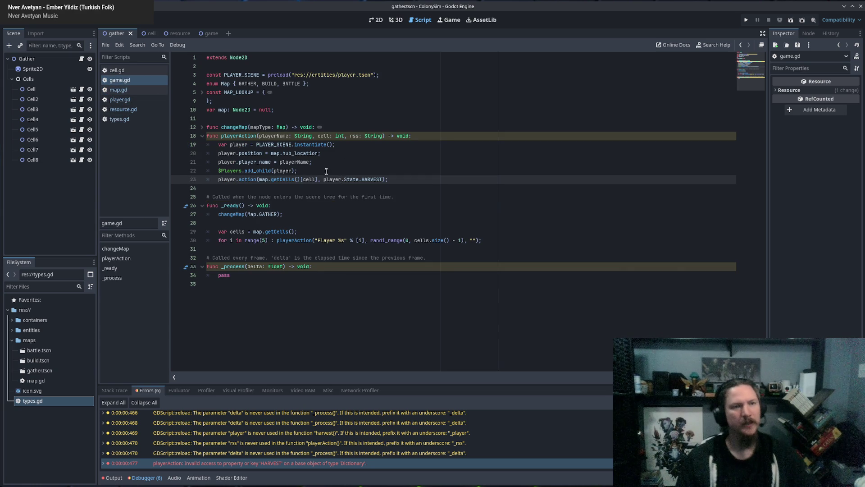
# Step: Replace player.State with Types.PlayerState on line 23 of game.gd and save
pyautogui.doubleClick(330, 180)
pyautogui.write('Types.PlayerState')
pyautogui.click(425, 180)
pyautogui.click(374, 188)
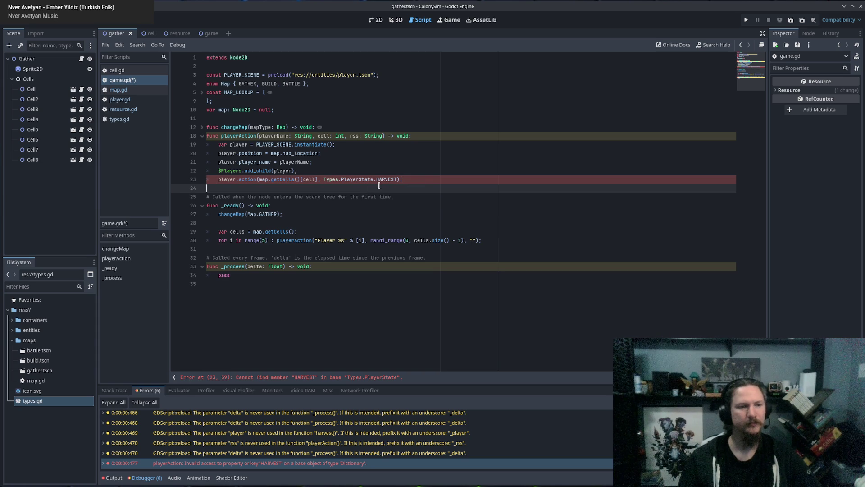
pyautogui.hotkey('ctrl', 's')
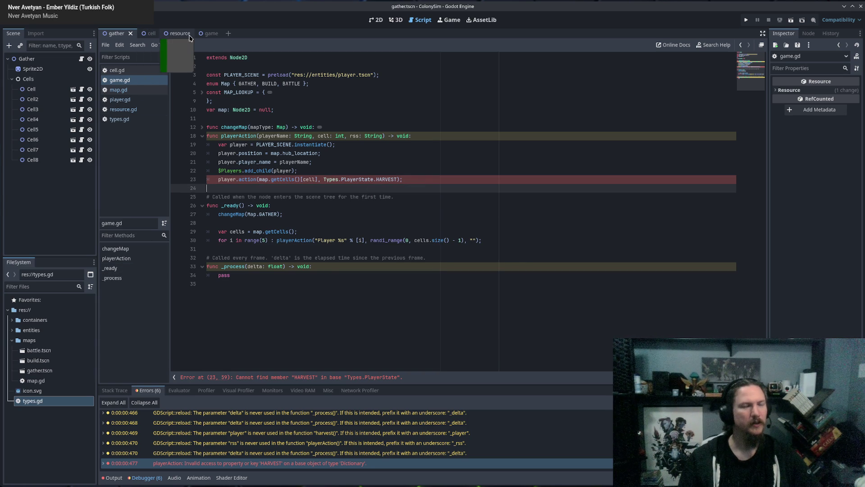
# Step: After checking the enum in types.gd, change HARVEST to GATHER on line 23 and run with F5
pyautogui.click(140, 120)
pyautogui.click(283, 74)
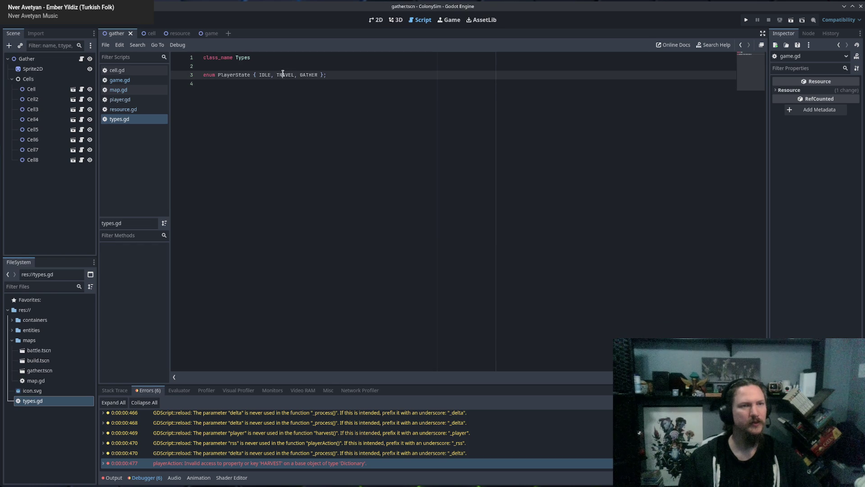
pyautogui.click(119, 80)
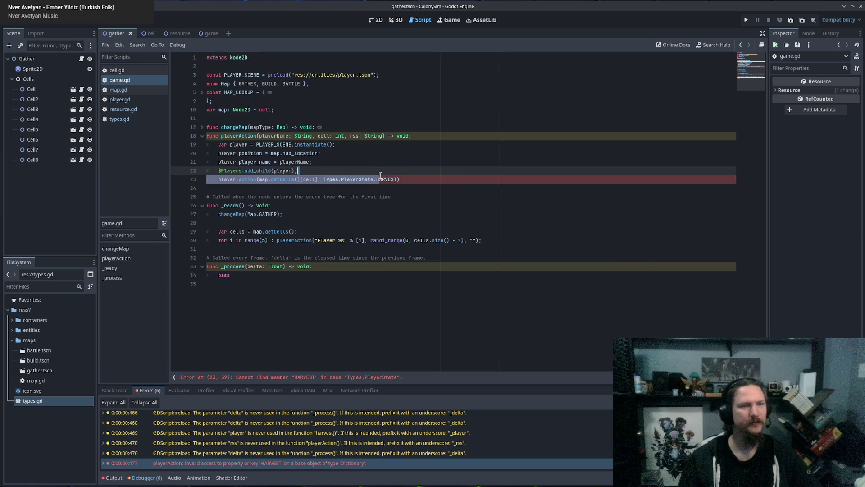
pyautogui.press('Right')
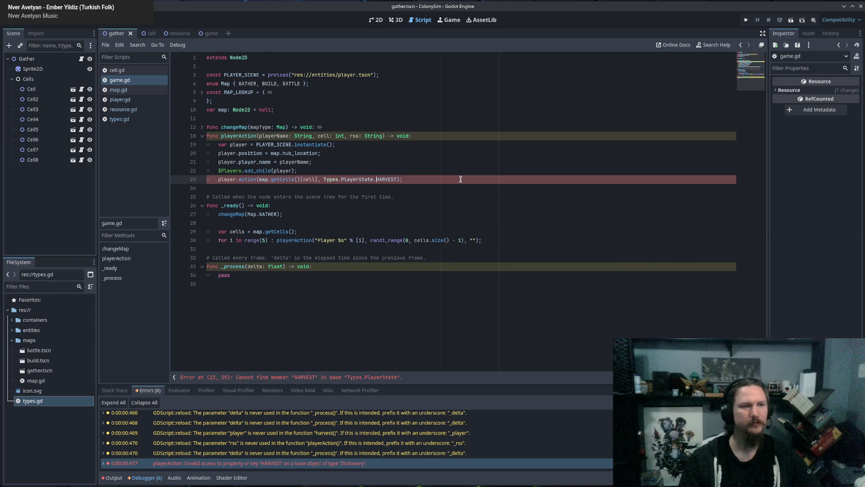
pyautogui.hotkey('ctrl', 'shift', 'Left')
pyautogui.write('GATHER')
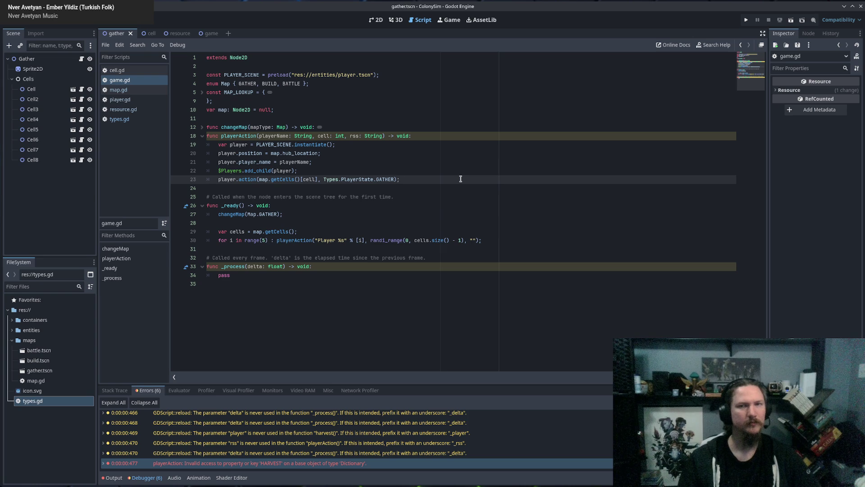
pyautogui.press('F5')
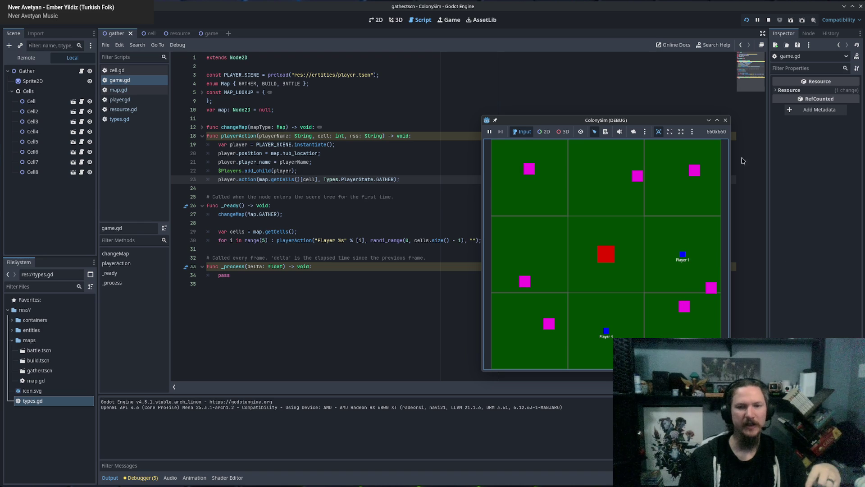
pyautogui.click(726, 121)
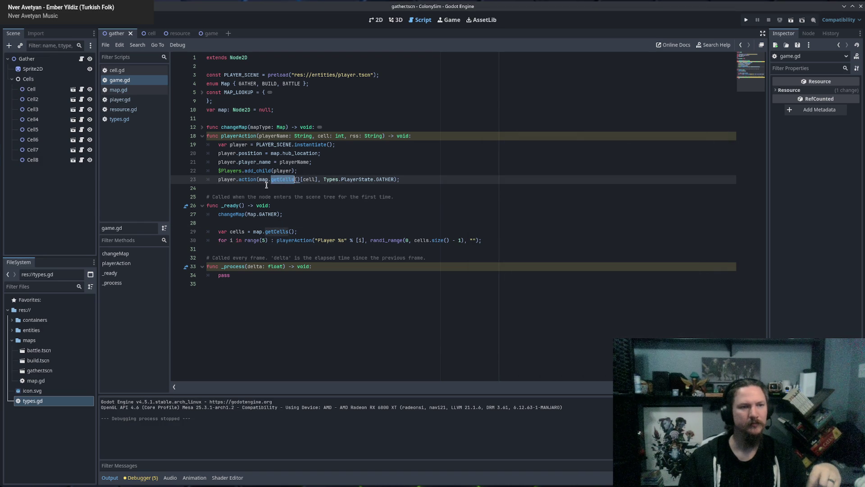
pyautogui.doubleClick(283, 179)
pyautogui.click(310, 179)
pyautogui.click(331, 179)
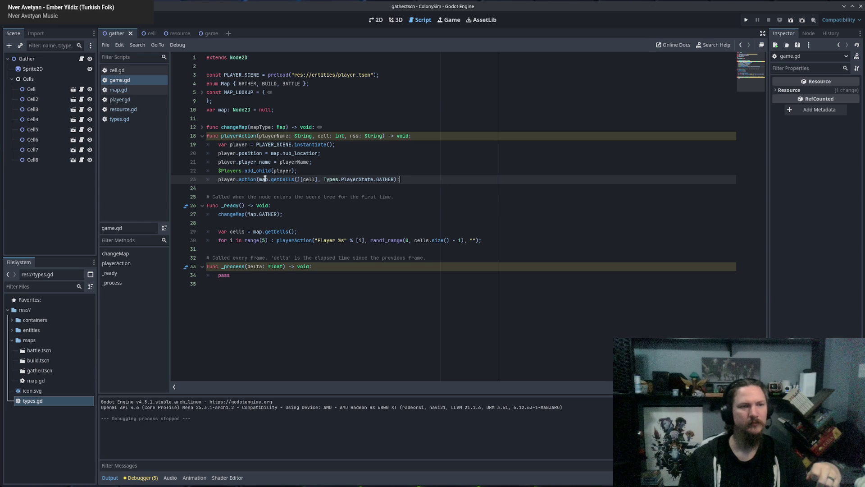
pyautogui.moveTo(259, 179); pyautogui.dragTo(320, 179)
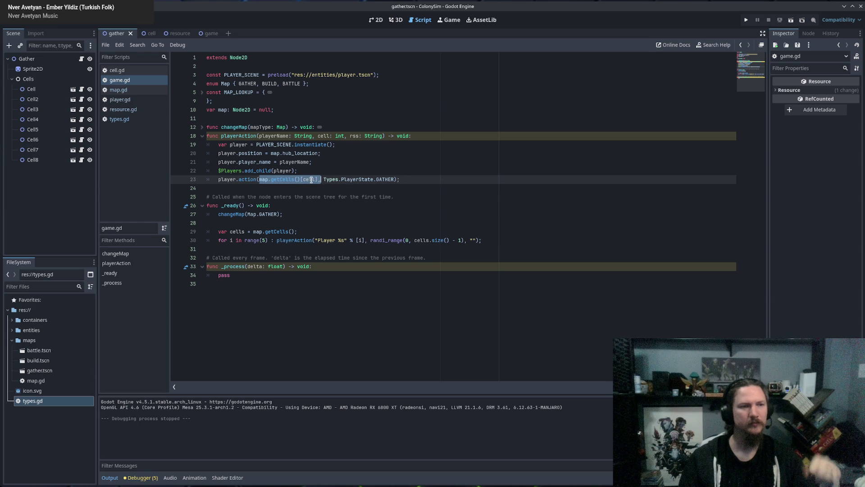
pyautogui.doubleClick(308, 179)
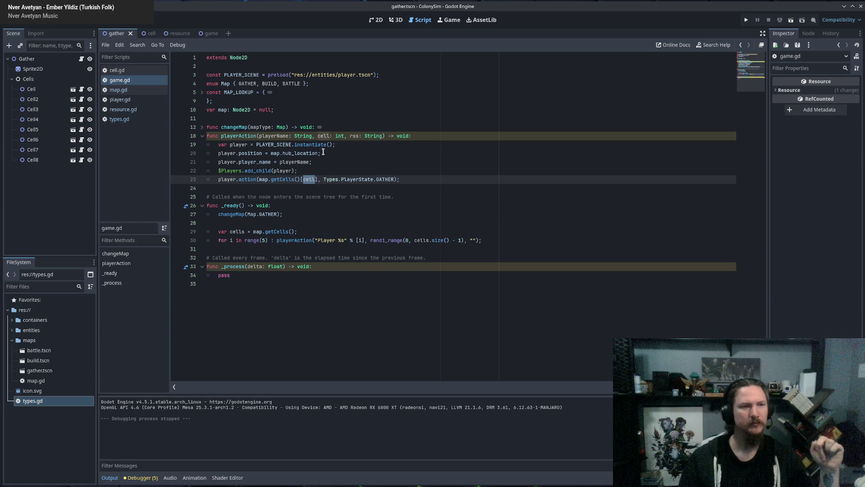
pyautogui.click(322, 136)
pyautogui.doubleClick(308, 179)
pyautogui.moveTo(259, 179); pyautogui.dragTo(315, 180)
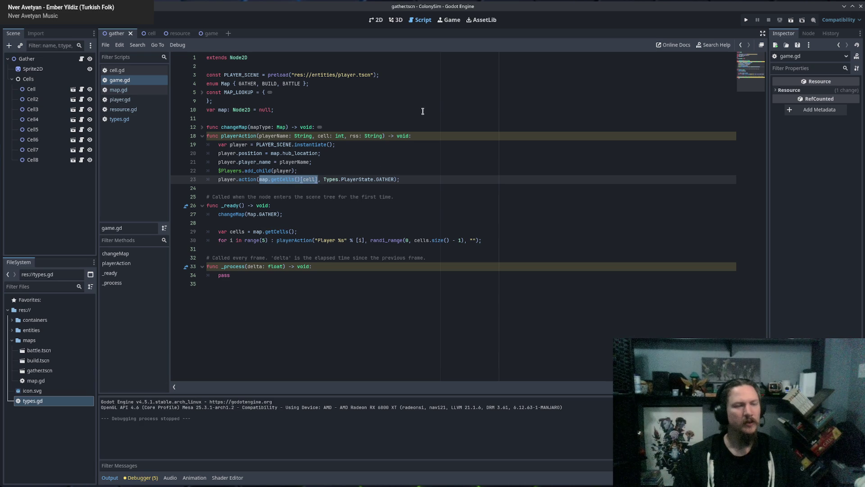
pyautogui.press('F5')
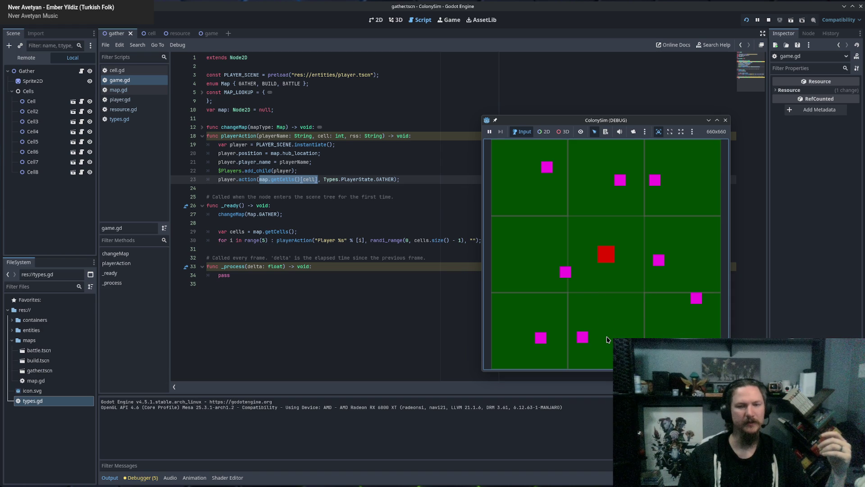
pyautogui.click(725, 120)
pyautogui.click(487, 207)
pyautogui.click(343, 188)
pyautogui.click(246, 180)
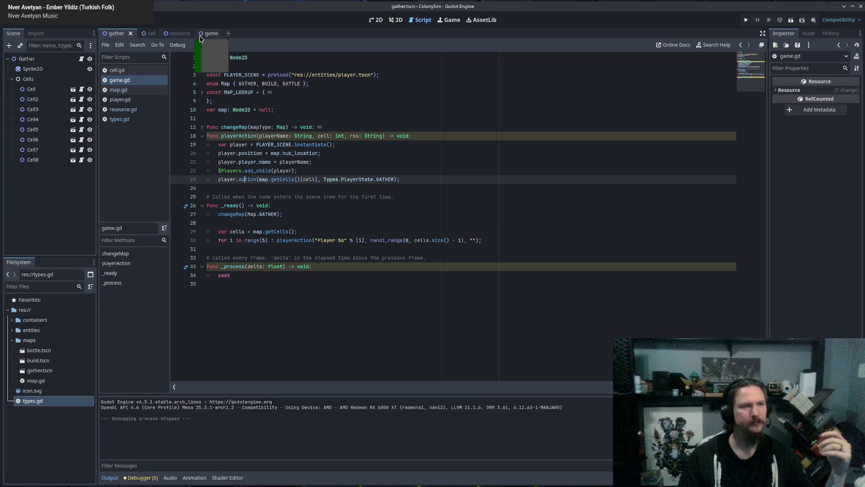
pyautogui.click(120, 99)
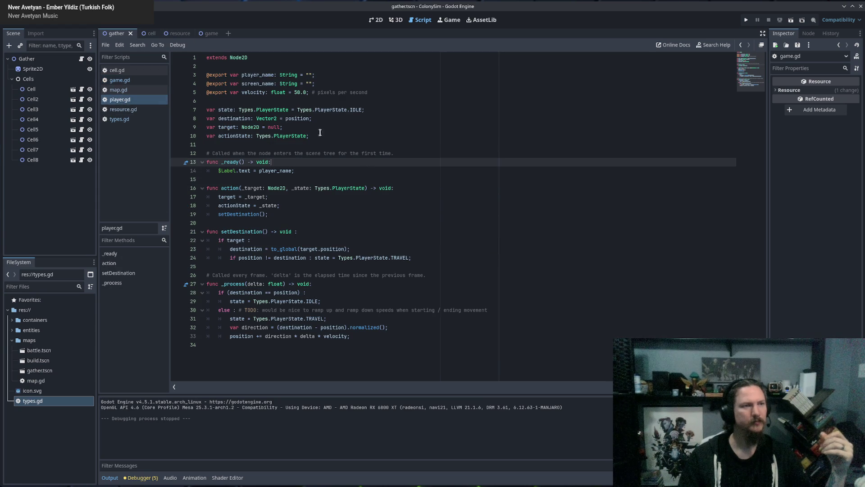
# Step: Inspect how Types, actionState, target, destination and to_global are used in player.gd
pyautogui.doubleClick(262, 301)
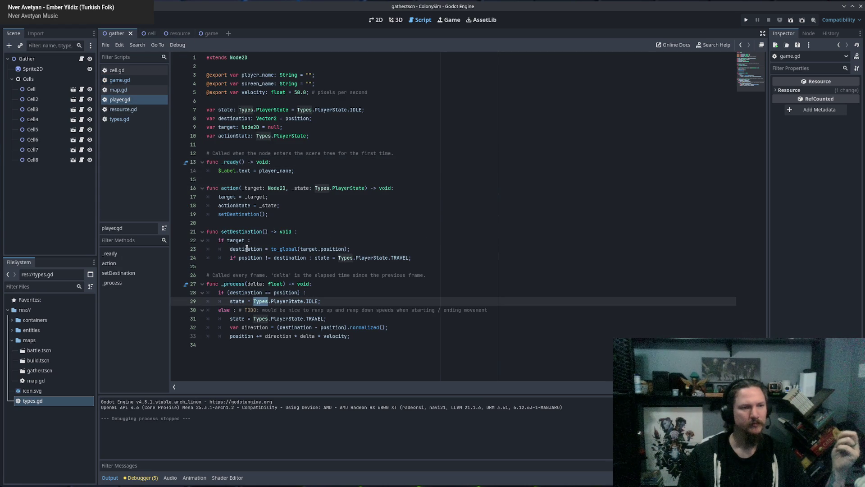
pyautogui.click(231, 197)
pyautogui.doubleClick(234, 205)
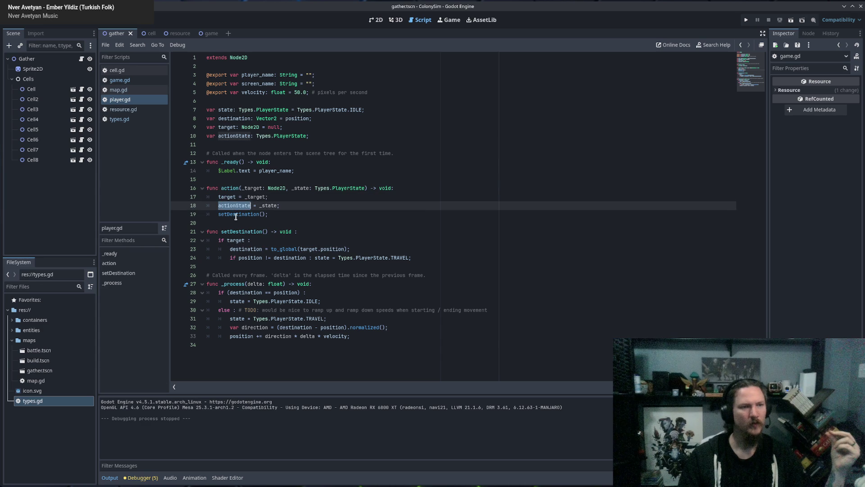
pyautogui.doubleClick(235, 214)
pyautogui.click(243, 230)
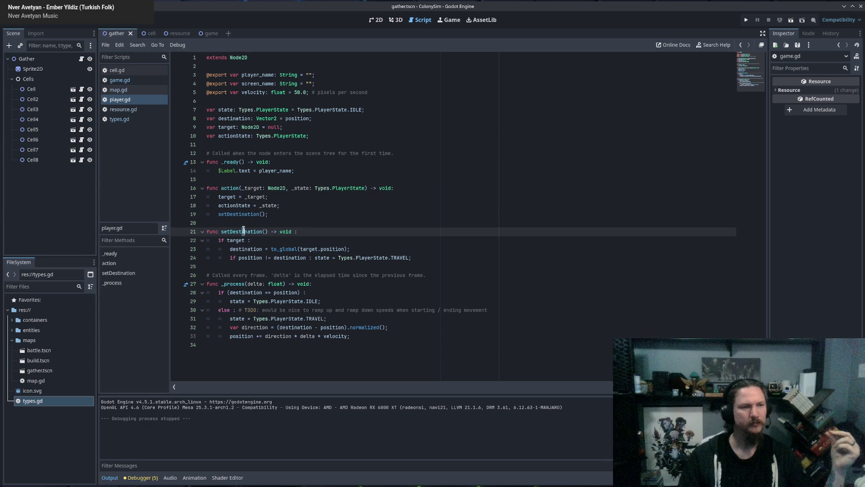
pyautogui.doubleClick(243, 240)
pyautogui.click(239, 229)
pyautogui.doubleClick(247, 249)
pyautogui.doubleClick(285, 249)
pyautogui.doubleClick(316, 248)
pyautogui.moveTo(317, 249); pyautogui.dragTo(330, 247)
pyautogui.doubleClick(311, 249)
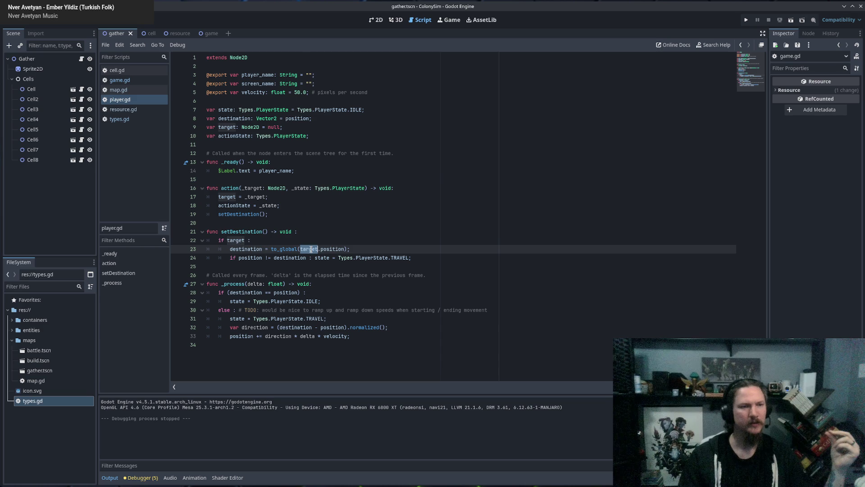
# Step: Re-examine line 23's to_global(target.position) and select the Node2D type of action's _target parameter
pyautogui.click(255, 198)
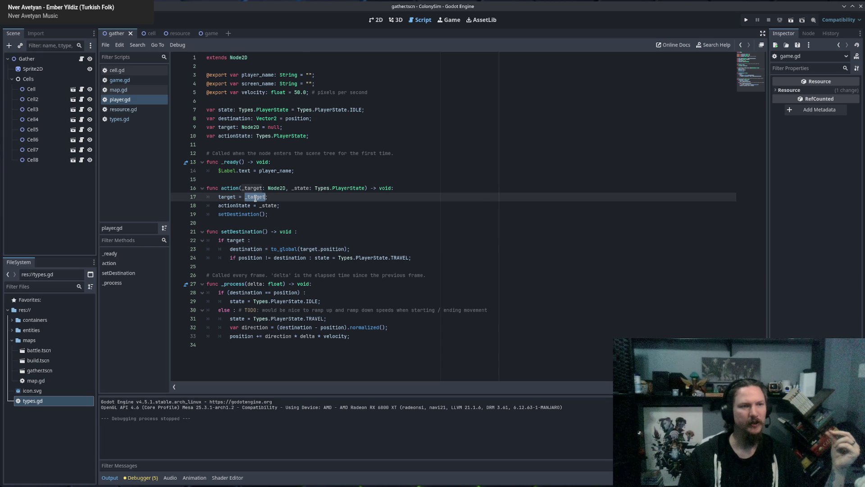
pyautogui.click(250, 181)
pyautogui.press('Down')
pyautogui.press('Down')
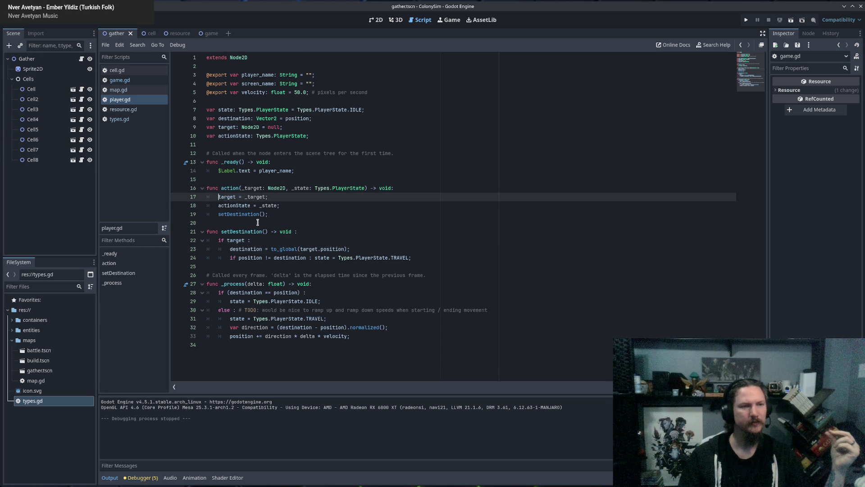
pyautogui.doubleClick(291, 249)
pyautogui.doubleClick(308, 249)
pyautogui.click(369, 248)
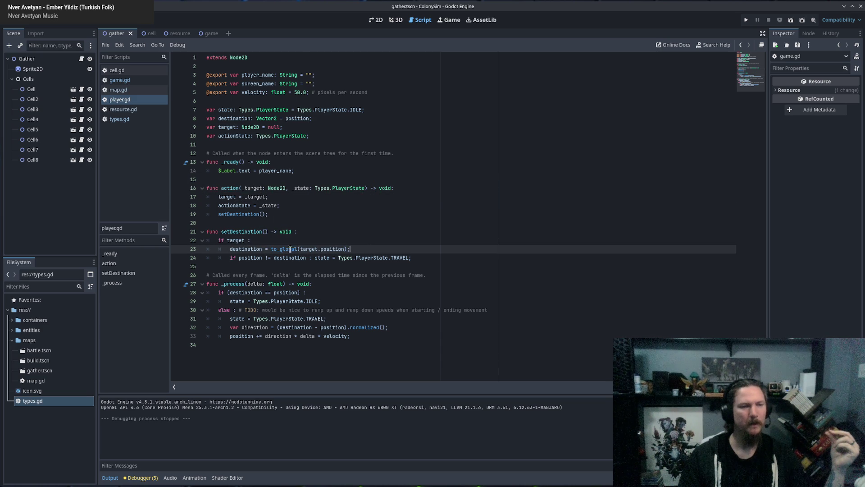
pyautogui.doubleClick(256, 249)
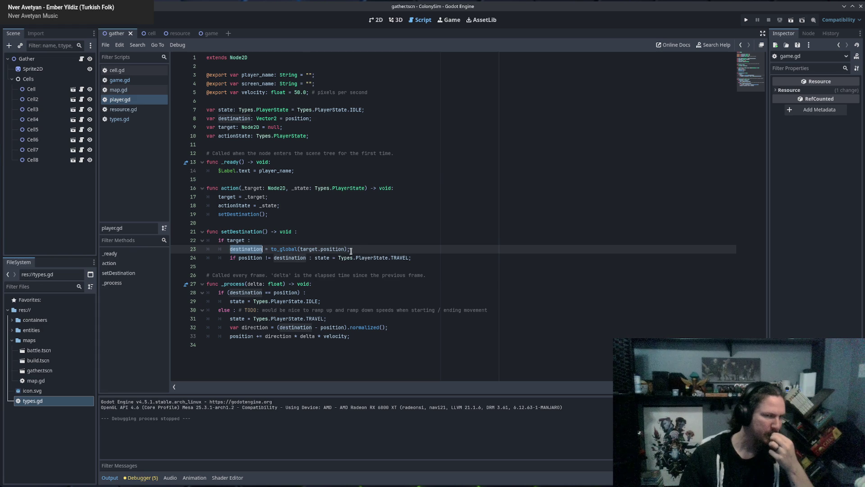
pyautogui.doubleClick(278, 249)
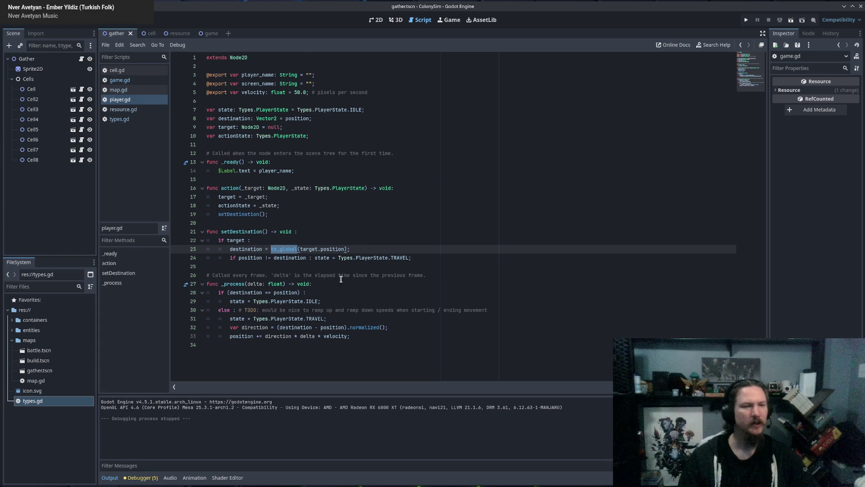
pyautogui.doubleClick(310, 250)
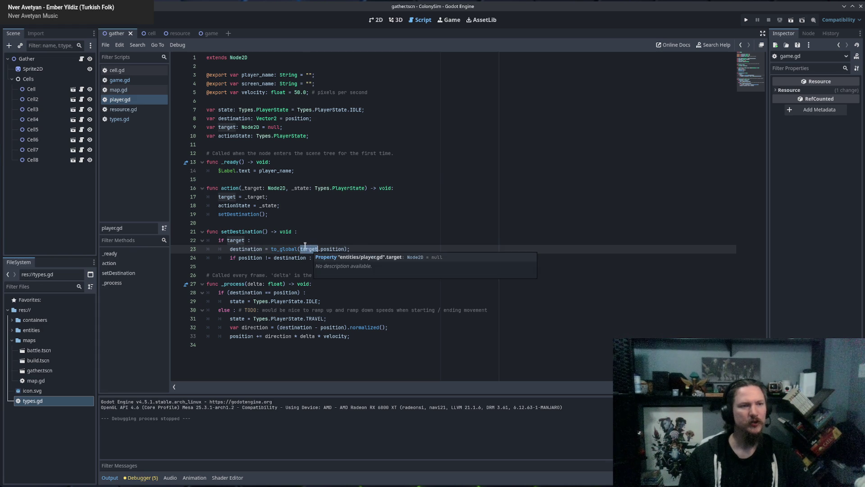
pyautogui.click(252, 188)
pyautogui.doubleClick(276, 188)
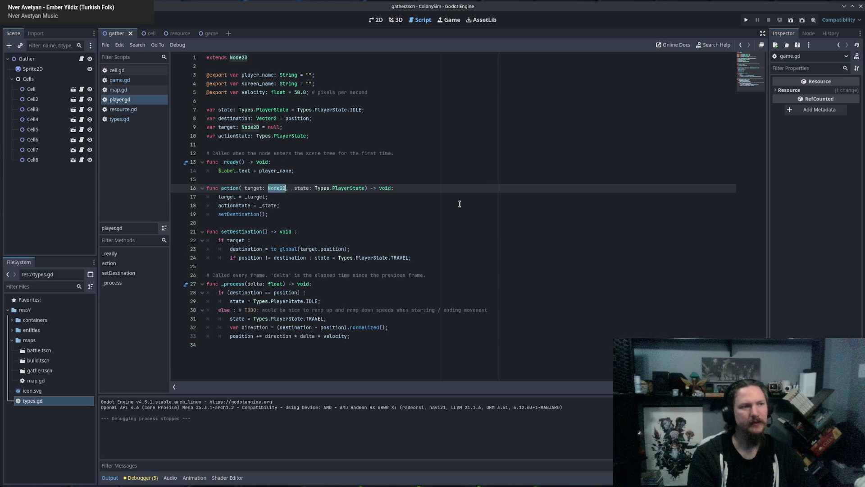
# Step: Change the _target parameter type on line 16 from Node2D to Cell
pyautogui.write('Cell')
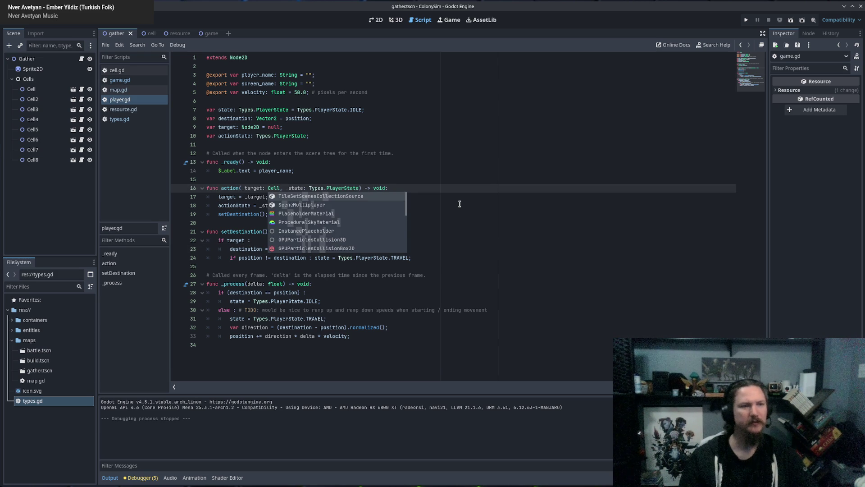
pyautogui.doubleClick(256, 188)
pyautogui.click(277, 197)
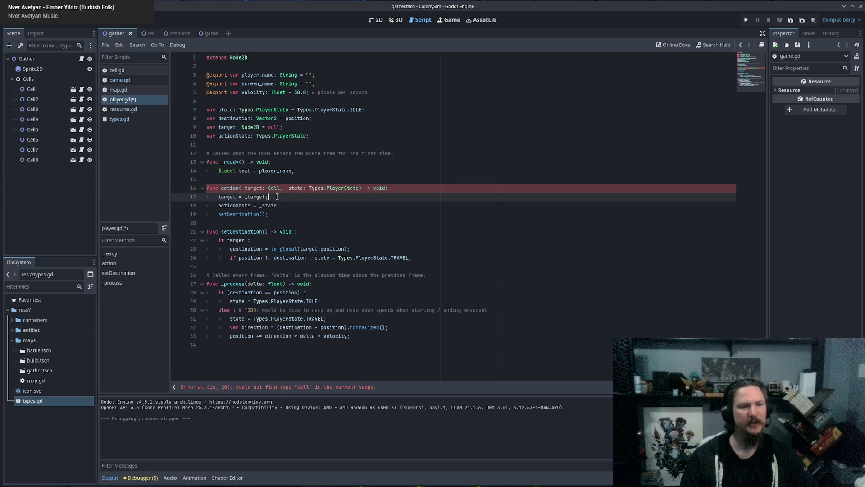
pyautogui.click(316, 170)
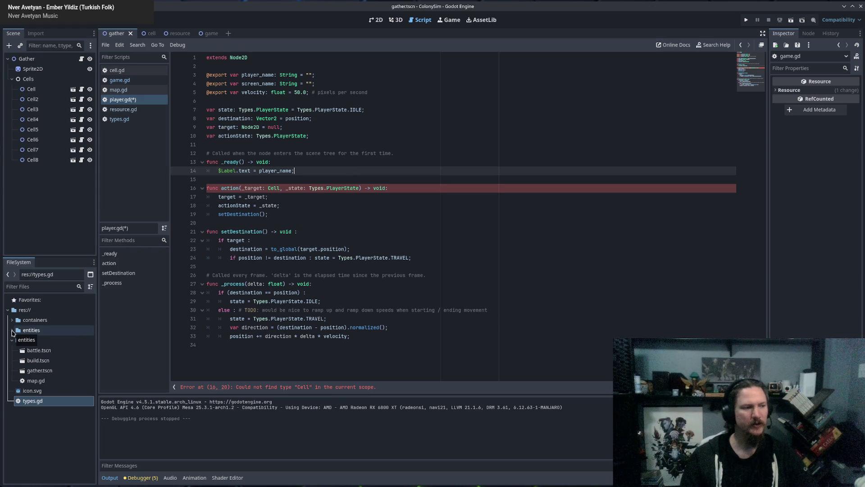
# Step: Expand entities and containers in the FileSystem panel and open cell.gd
pyautogui.click(12, 331)
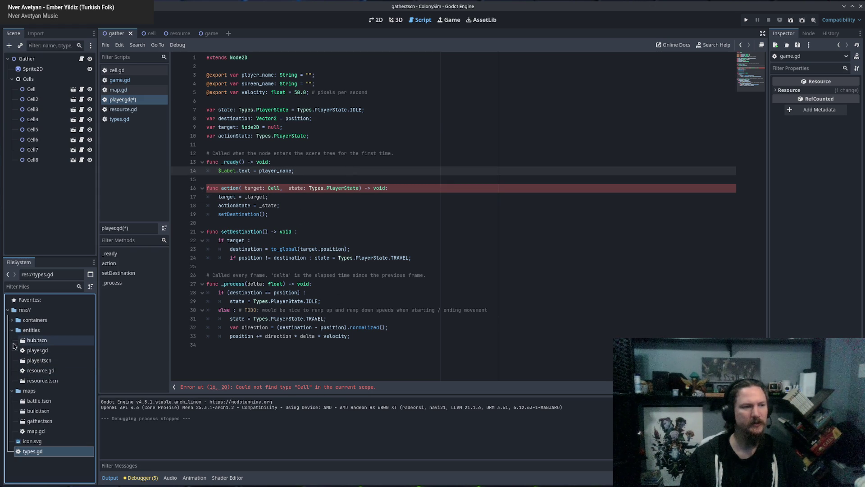
pyautogui.click(27, 330)
pyautogui.click(12, 320)
pyautogui.click(34, 330)
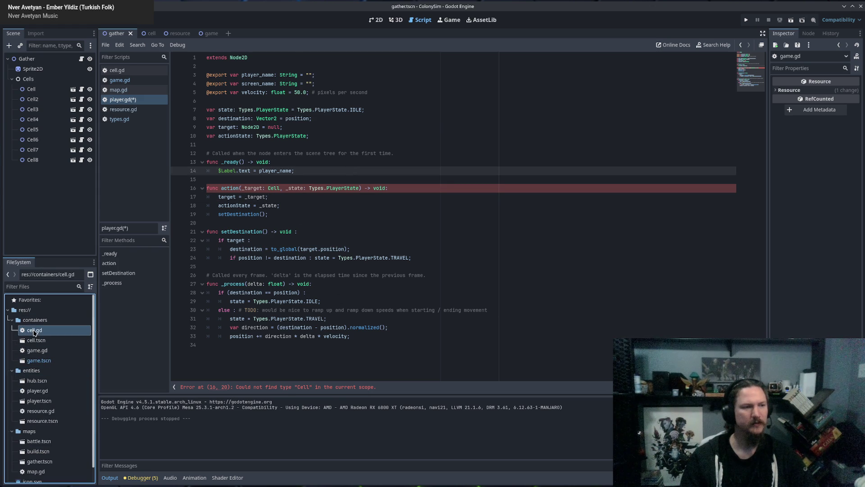
pyautogui.doubleClick(35, 331)
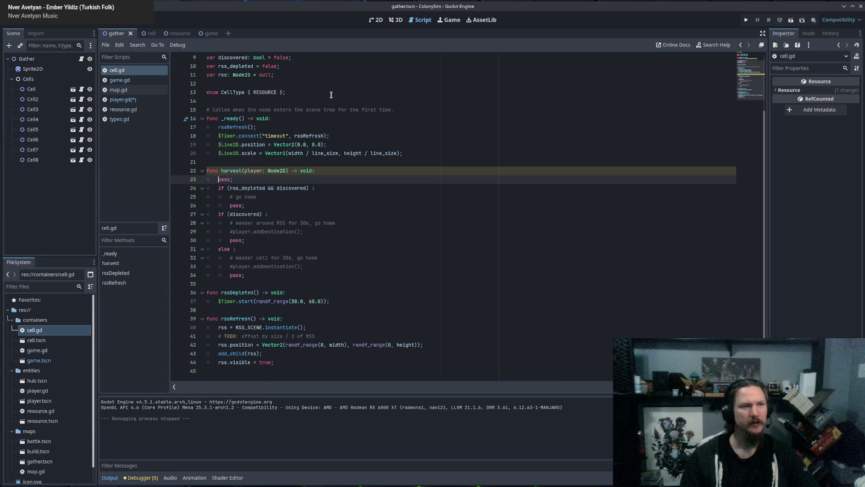
# Step: Add a 'class_name Cell' line above 'extends Node2D' at the top of cell.gd
pyautogui.scroll(3, 347, 108)
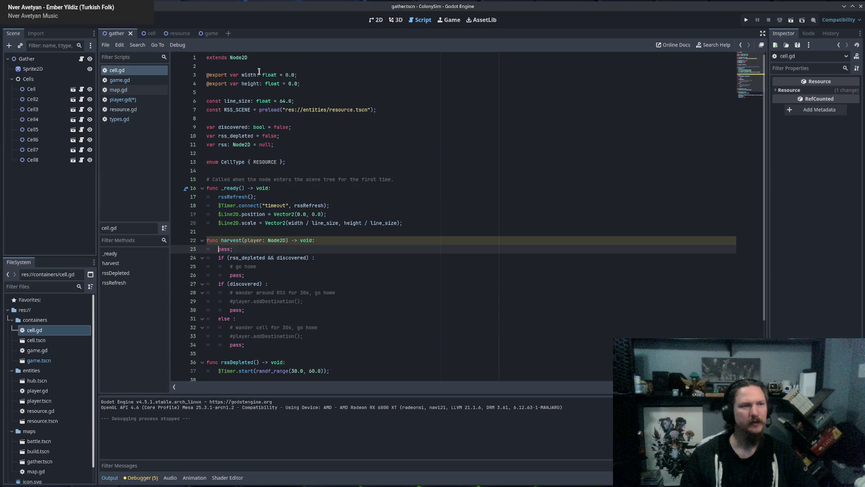
pyautogui.click(263, 57)
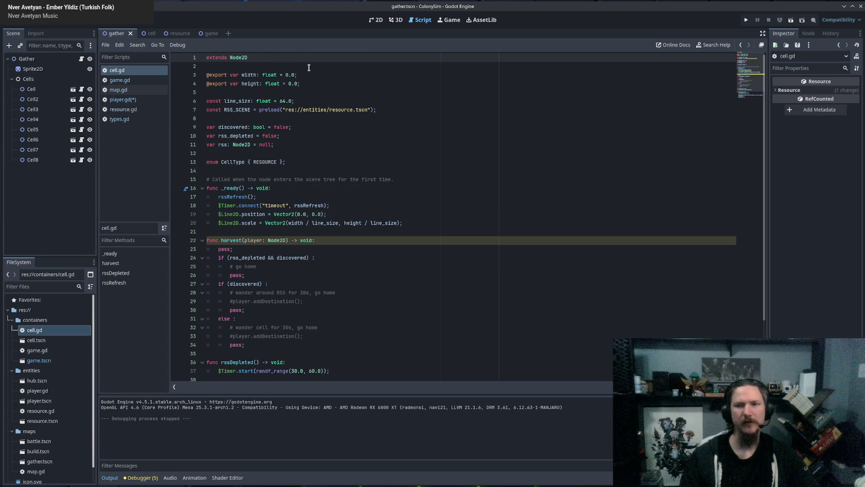
pyautogui.press('Return')
pyautogui.hotkey('alt', 'Up')
pyautogui.write('cla')
pyautogui.write('ss_an')
pyautogui.write('em')
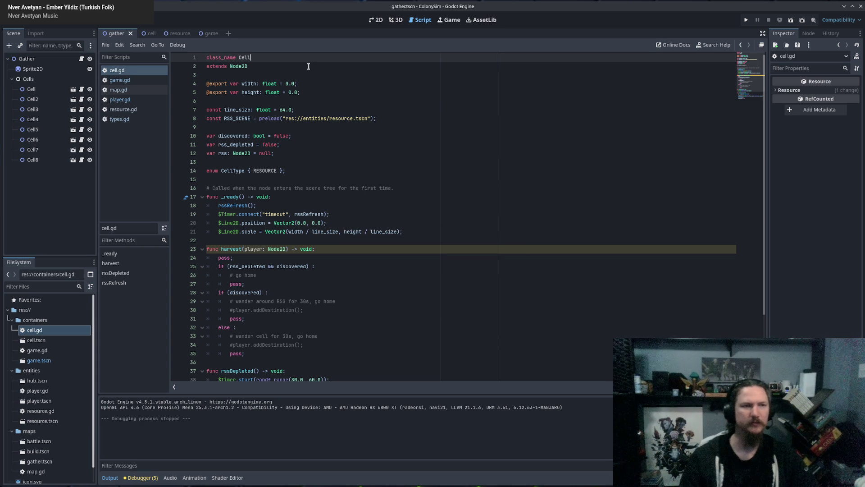
pyautogui.click(308, 68)
pyautogui.click(148, 35)
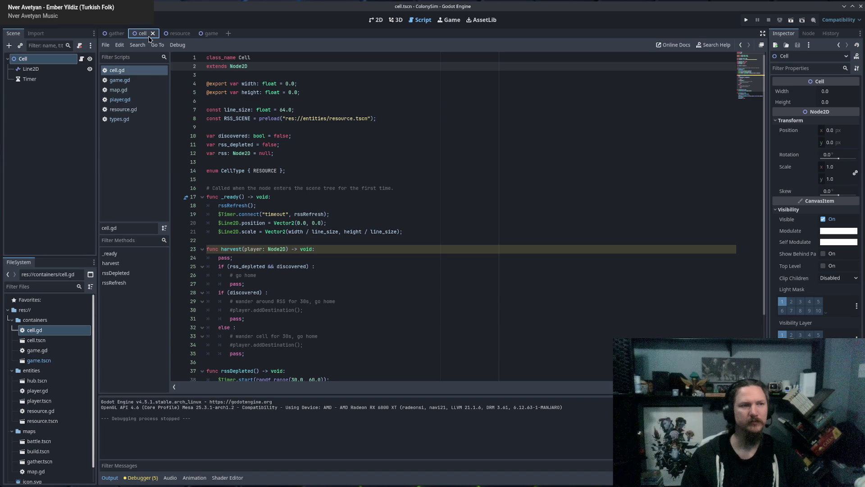
# Step: Change the target variable's type on line 9 of player.gd from Node2D to Cell
pyautogui.click(119, 120)
pyautogui.click(125, 102)
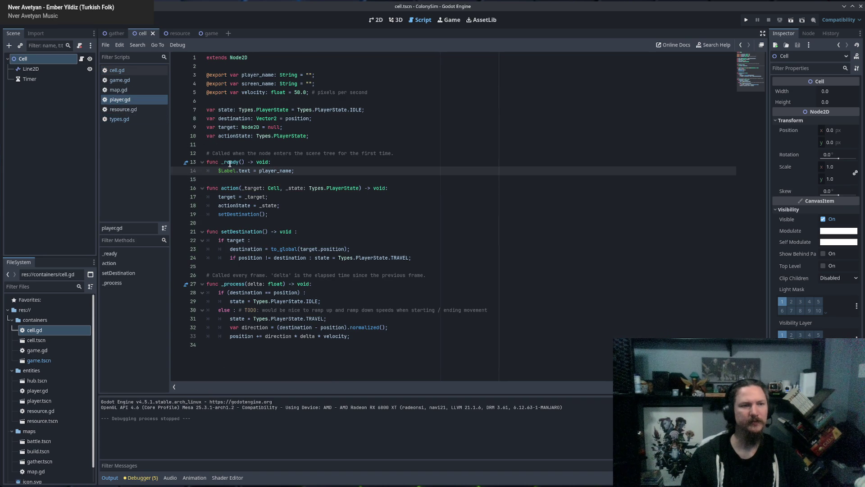
pyautogui.click(270, 187)
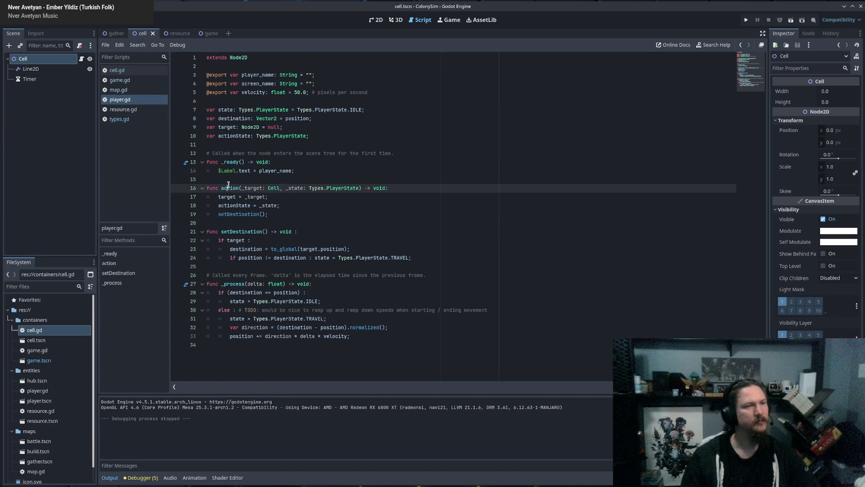
pyautogui.click(289, 197)
pyautogui.click(274, 183)
pyautogui.click(248, 189)
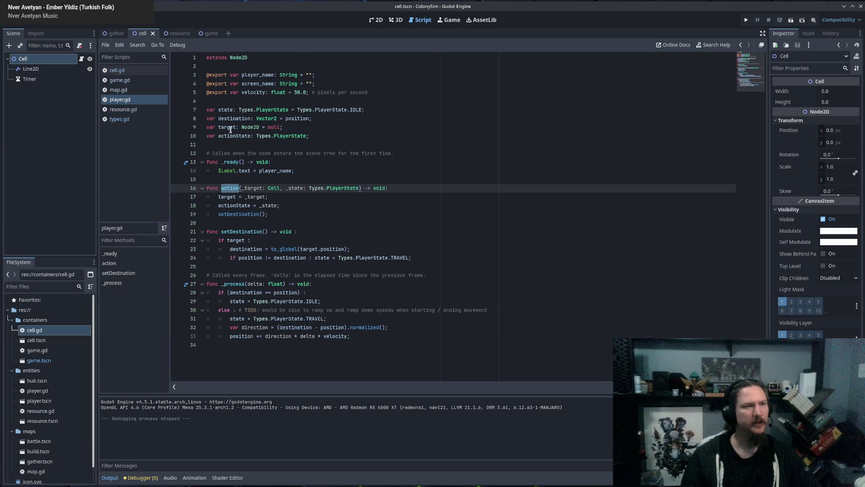
pyautogui.doubleClick(253, 127)
pyautogui.write('Cel')
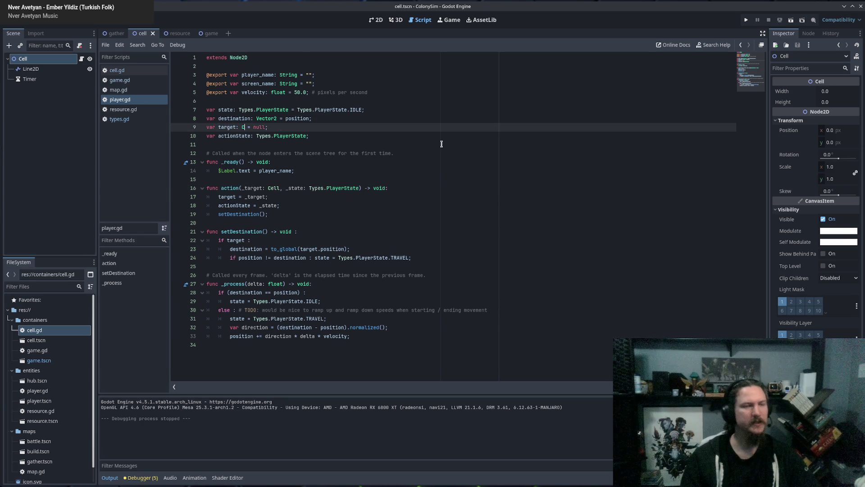
pyautogui.write('l')
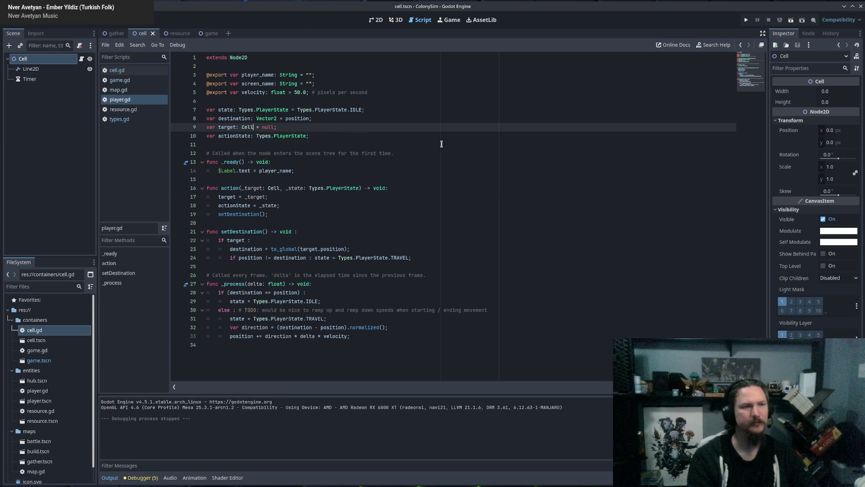
pyautogui.press('Return')
pyautogui.click(392, 133)
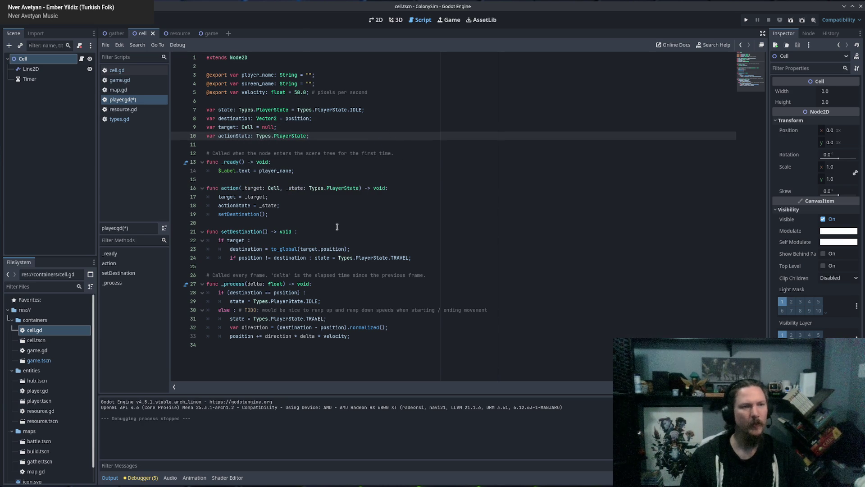
# Step: Try inserting a target.get call before to_global on line 23, then remove it
pyautogui.doubleClick(242, 243)
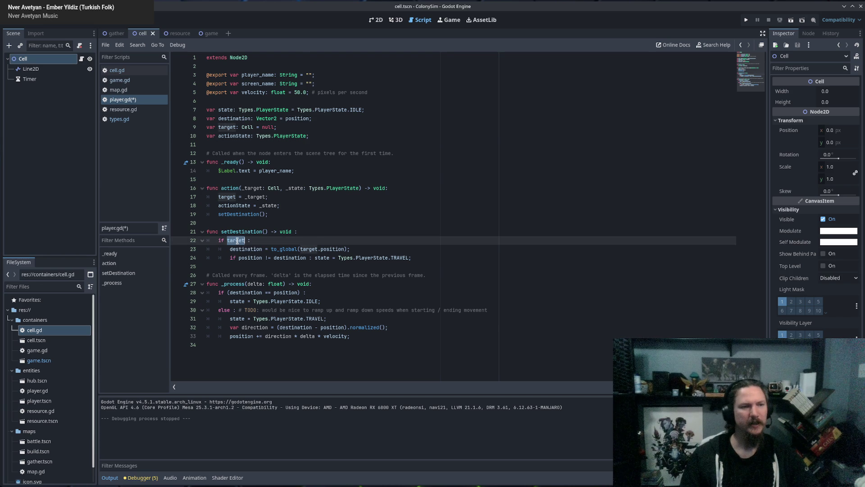
pyautogui.press('Right')
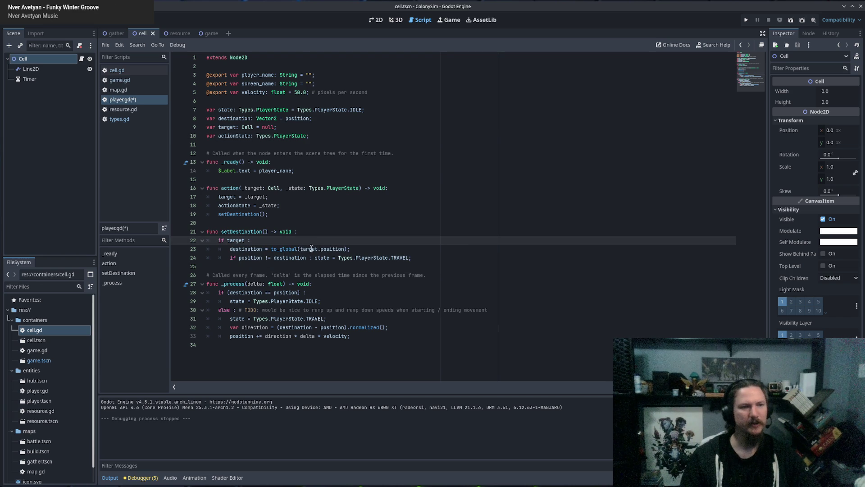
pyautogui.click(269, 247)
pyautogui.write('ta')
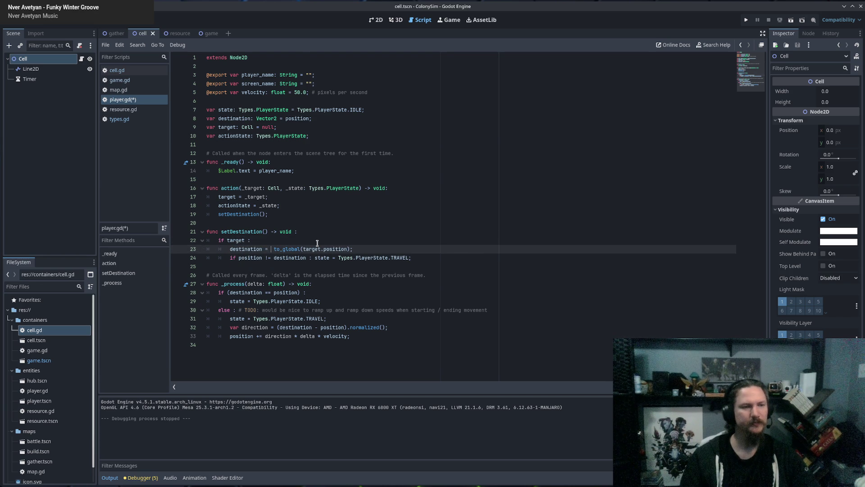
pyautogui.write('rget.g')
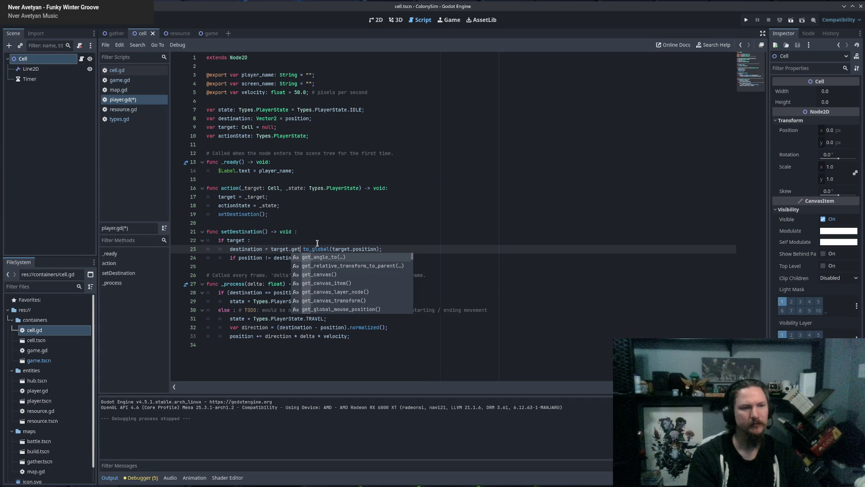
pyautogui.write('et')
pyautogui.press('BackSpace')
pyautogui.press('BackSpace')
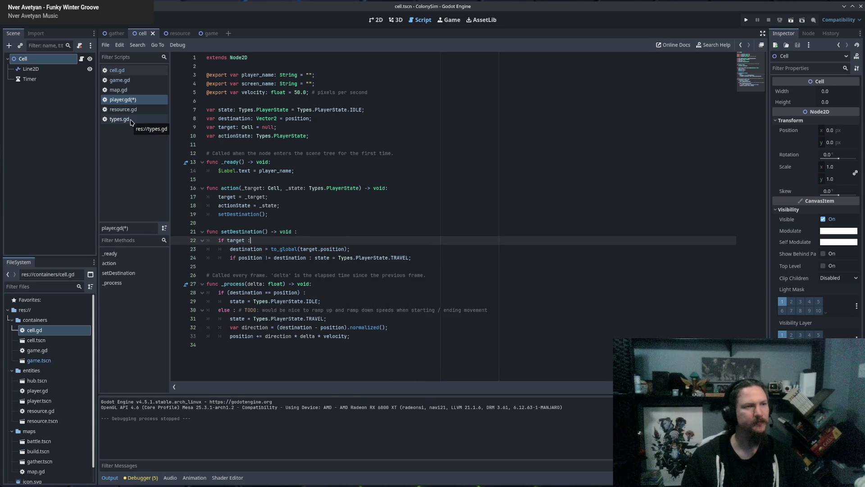
pyautogui.click(117, 70)
# Step: Scroll through cell.gd and select the rss variable on line 12, then show the gather scene
pyautogui.click(377, 223)
pyautogui.click(222, 249)
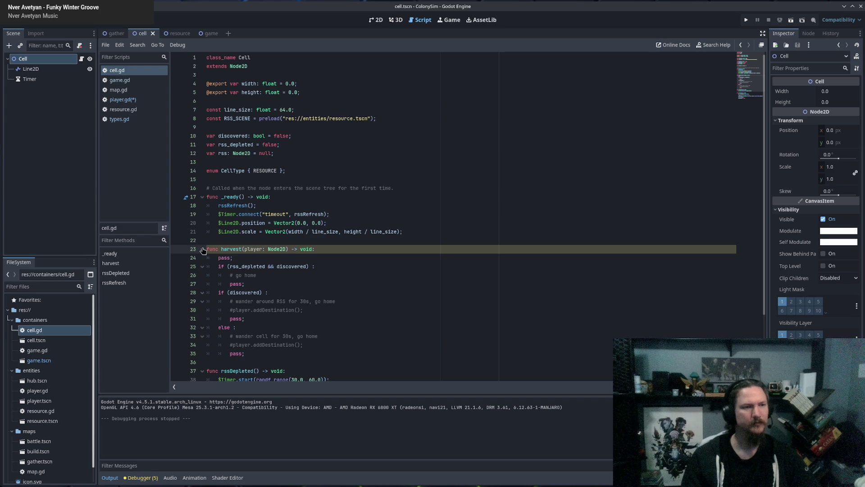
pyautogui.scroll(-3, 232, 220)
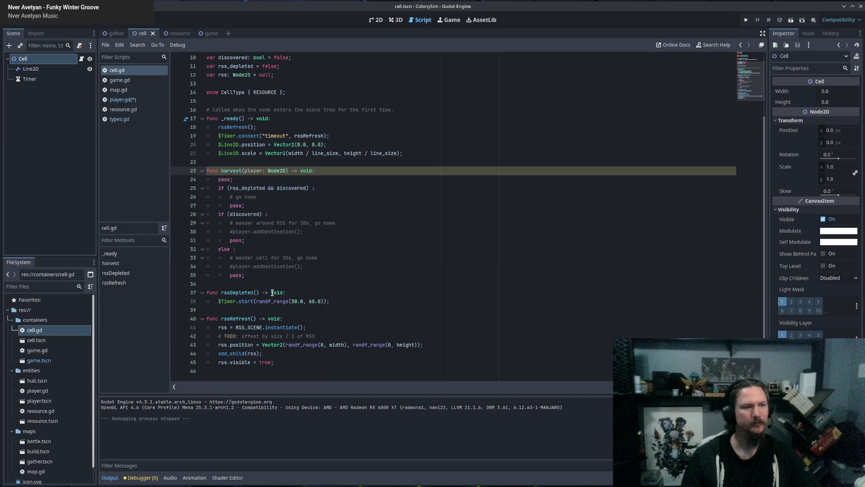
pyautogui.scroll(3, 269, 280)
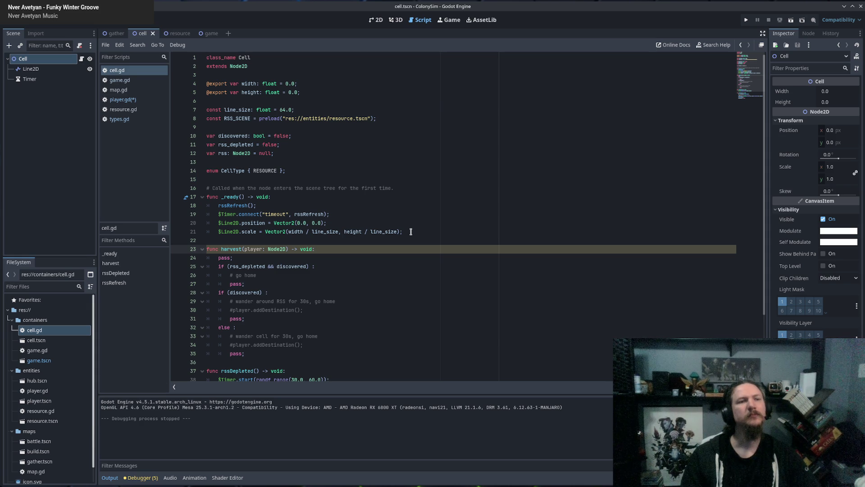
pyautogui.doubleClick(222, 153)
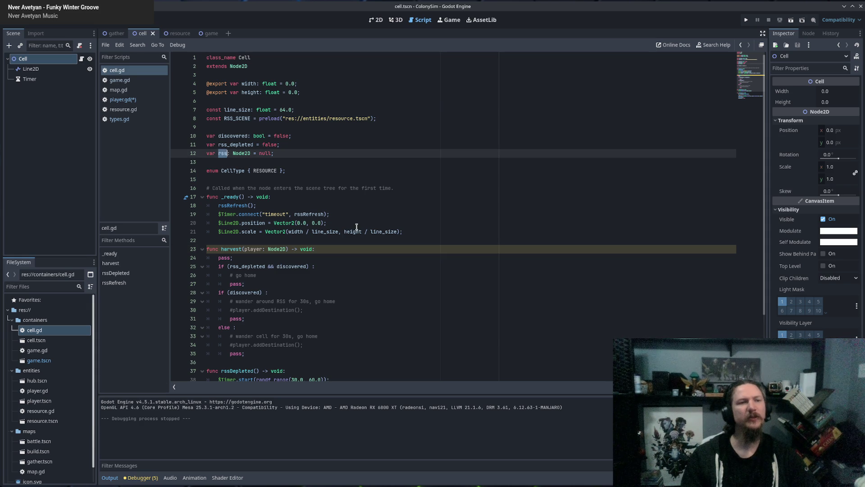
pyautogui.click(116, 34)
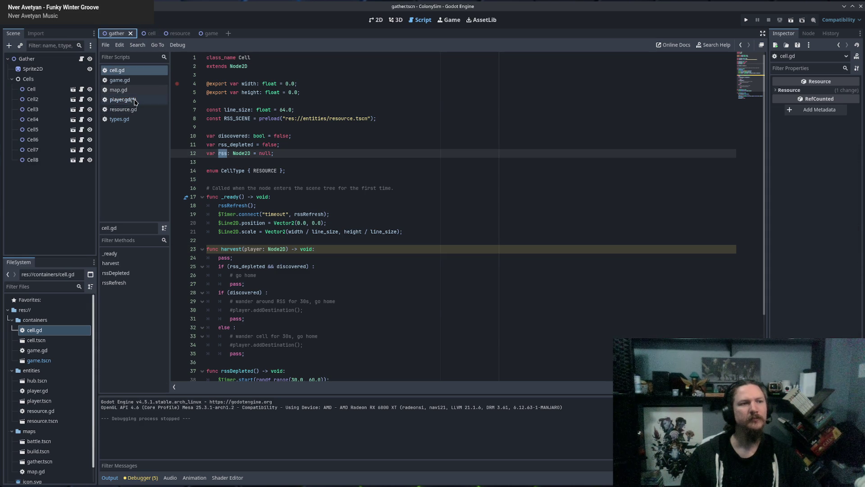
# Step: Insert 'rss.' before position on line 23 of player.gd, save, and run the game with F5
pyautogui.click(121, 100)
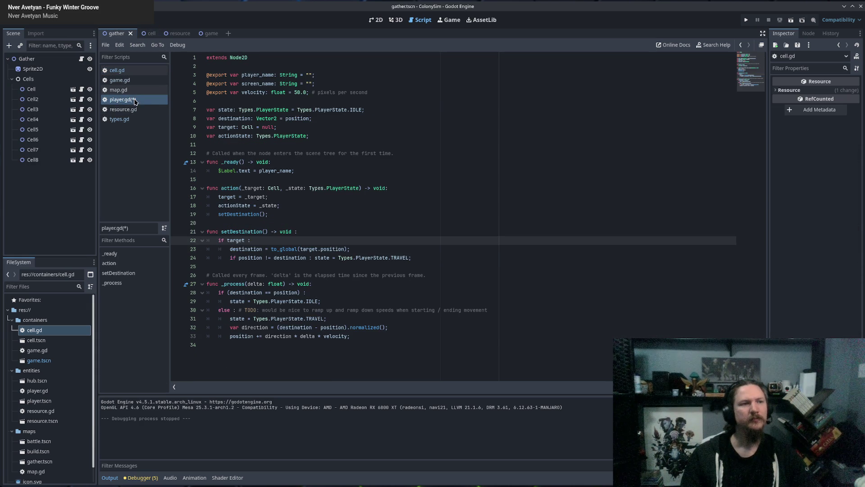
pyautogui.click(321, 248)
pyautogui.write('rss.')
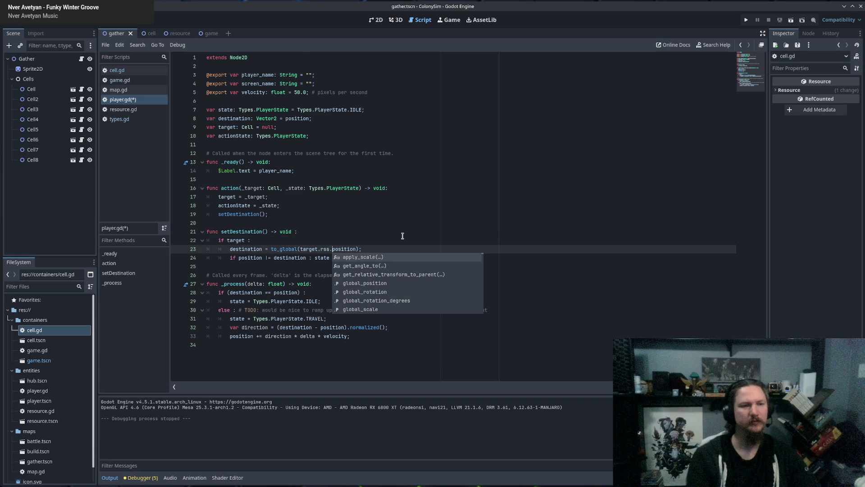
pyautogui.press('Escape')
pyautogui.hotkey('ctrl', 's')
pyautogui.press('F5')
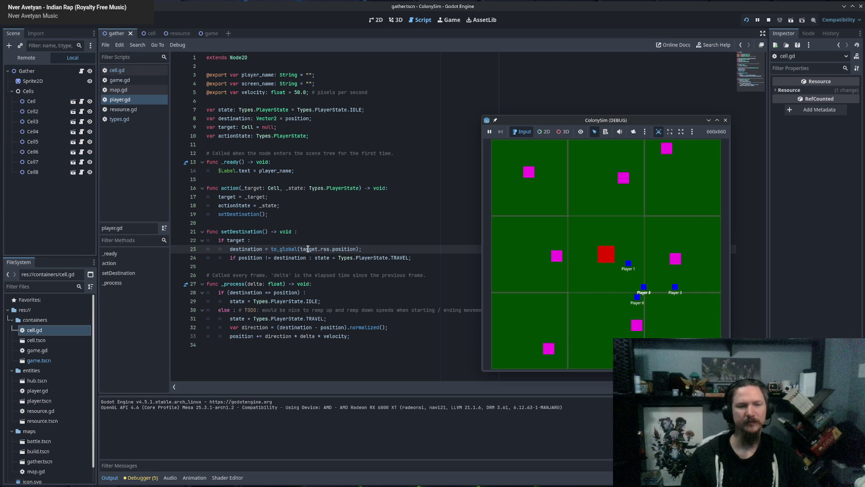
pyautogui.click(341, 248)
pyautogui.click(347, 249)
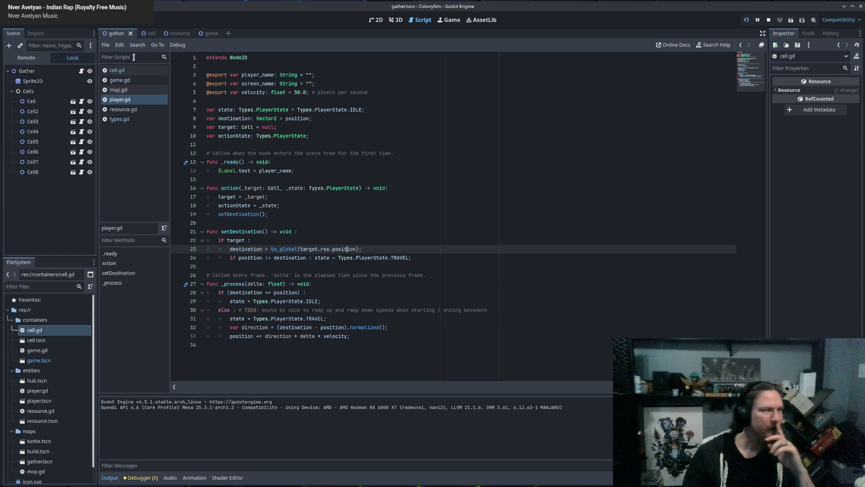
# Step: Undo through cell.gd's history to recover and copy the old player-destination lines in harvest
pyautogui.click(118, 71)
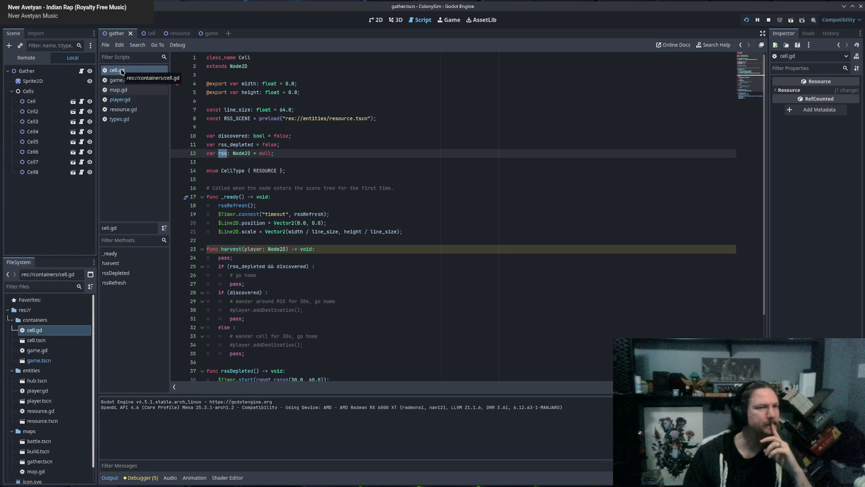
pyautogui.scroll(-3, 252, 182)
pyautogui.click(255, 181)
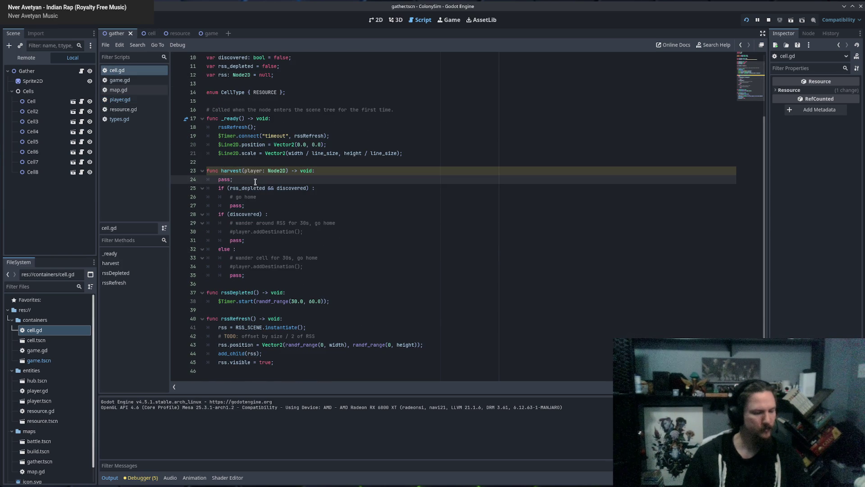
pyautogui.hotkey('ctrl', 'z')
pyautogui.hotkey('ctrl', 'z')
pyautogui.hotkey('ctrl', 'z')
pyautogui.hotkey('ctrl', 'z')
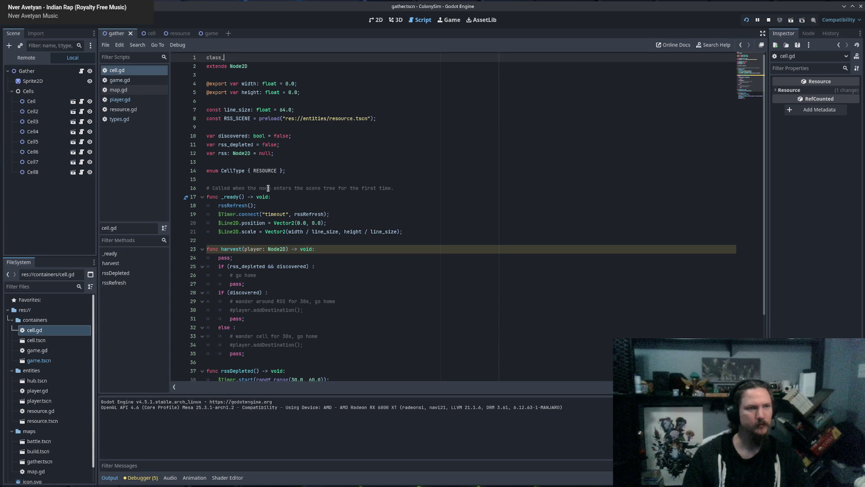
pyautogui.hotkey('ctrl', 'z')
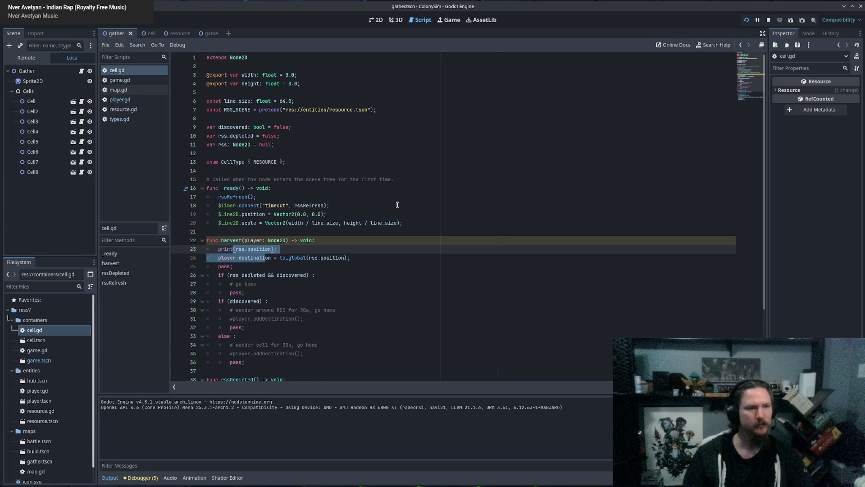
pyautogui.hotkey('ctrl', 'z')
pyautogui.hotkey('ctrl', 'z')
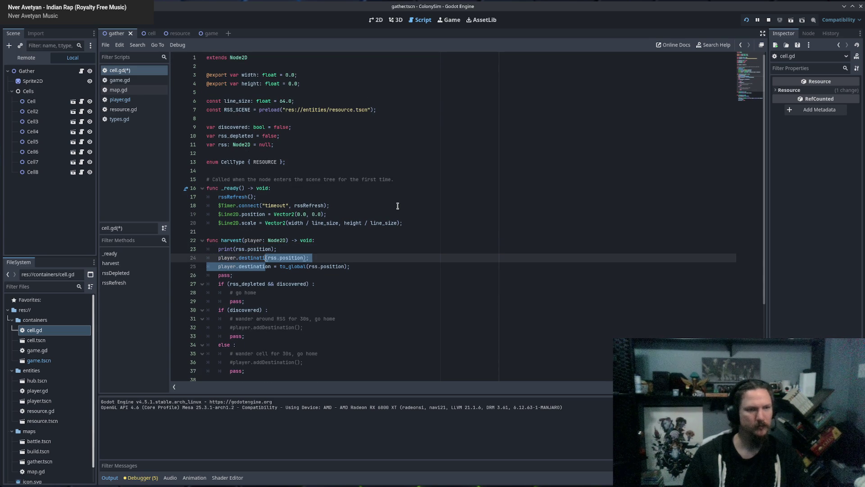
pyautogui.click(366, 266)
pyautogui.hotkey('ctrl', 'z')
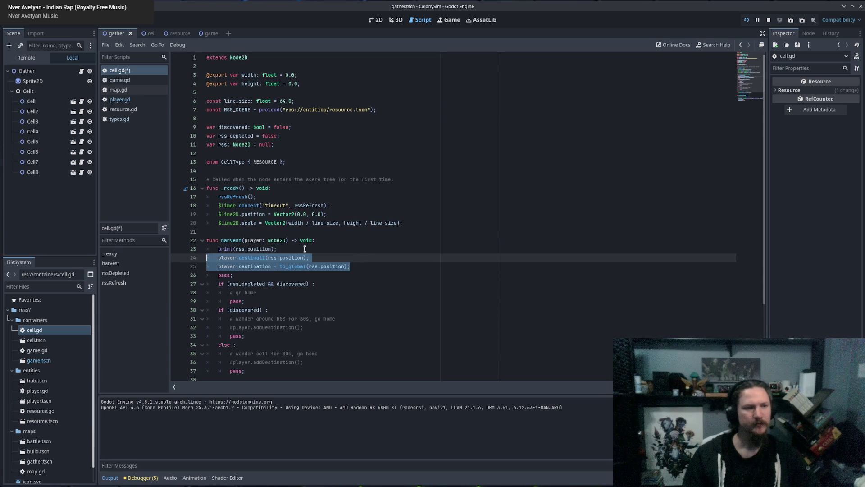
pyautogui.hotkey('ctrl', 'z')
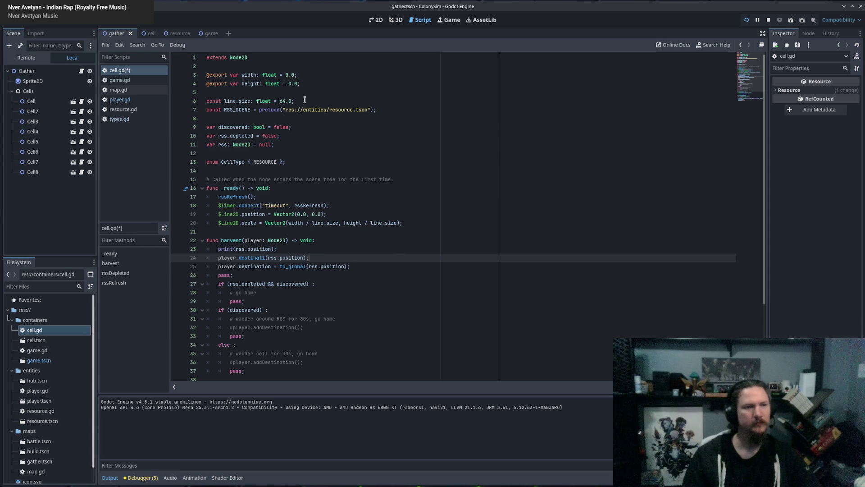
pyautogui.hotkey('ctrl', 'z')
# Step: Restore the 'class_name Cell' line at the top of cell.gd and save it
pyautogui.hotkey('ctrl', 'Home')
pyautogui.press('Return')
pyautogui.press('Up')
pyautogui.write('class_name Cell')
pyautogui.hotkey('ctrl', 's')
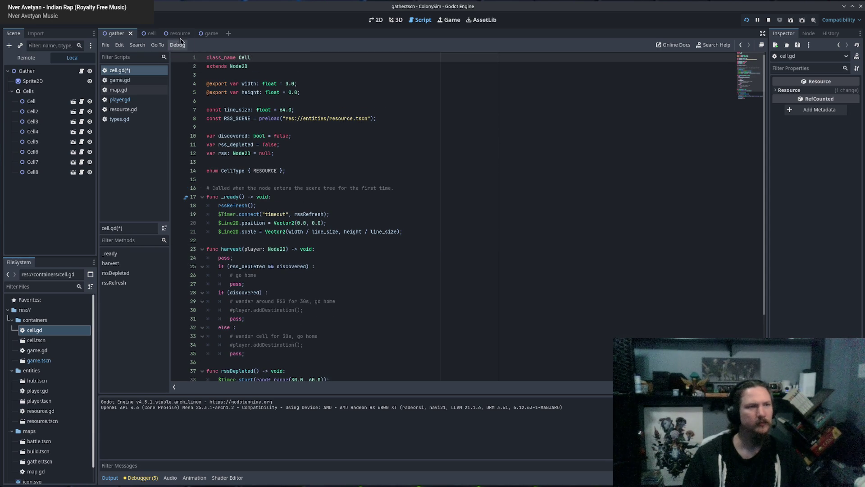
# Step: Paste the copied destination lines under 'if target:' in player.gd, fixing indentation and the 'destinati' typo
pyautogui.click(127, 102)
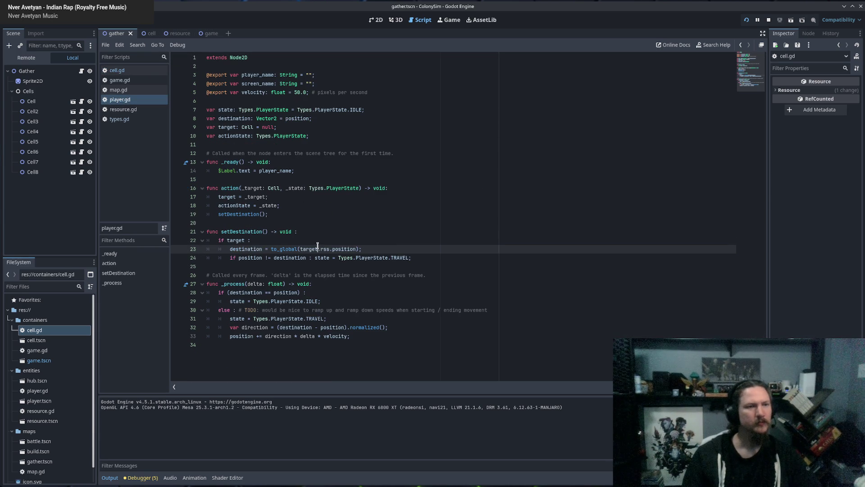
pyautogui.click(287, 241)
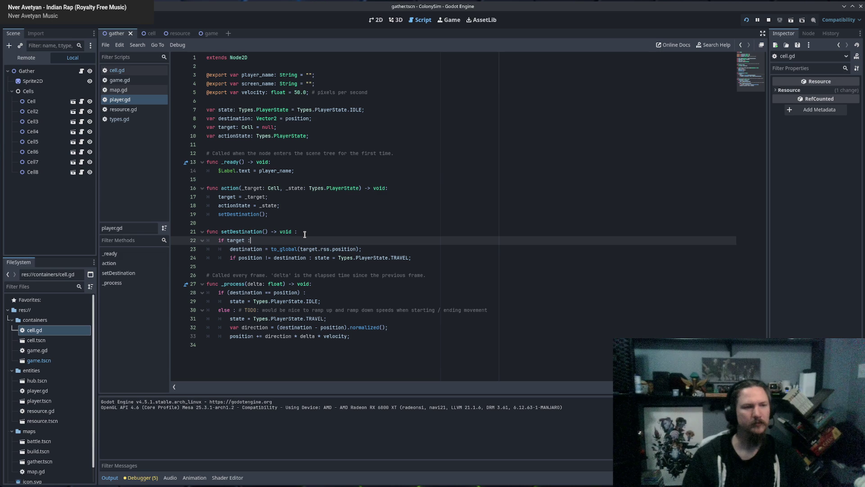
pyautogui.press('Return')
pyautogui.write('player.destinati(rss.position); \tplayer.destination = to_global(rss.position);')
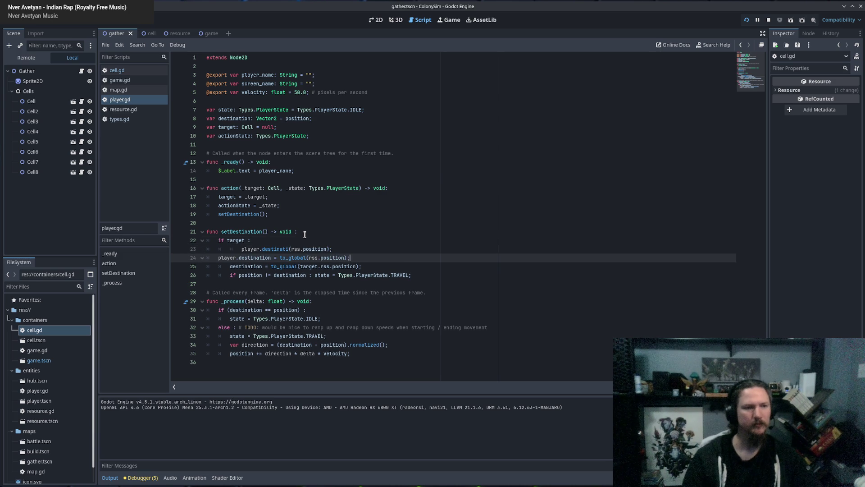
pyautogui.click(335, 250)
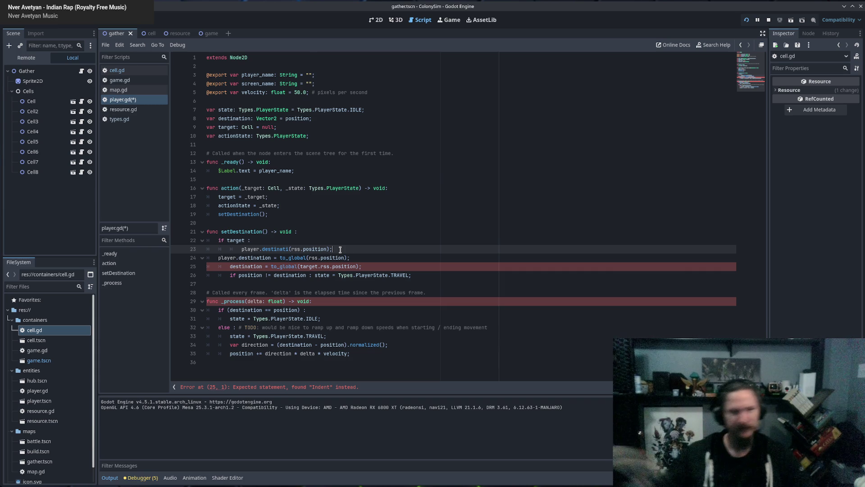
pyautogui.press('Down')
pyautogui.press('Tab')
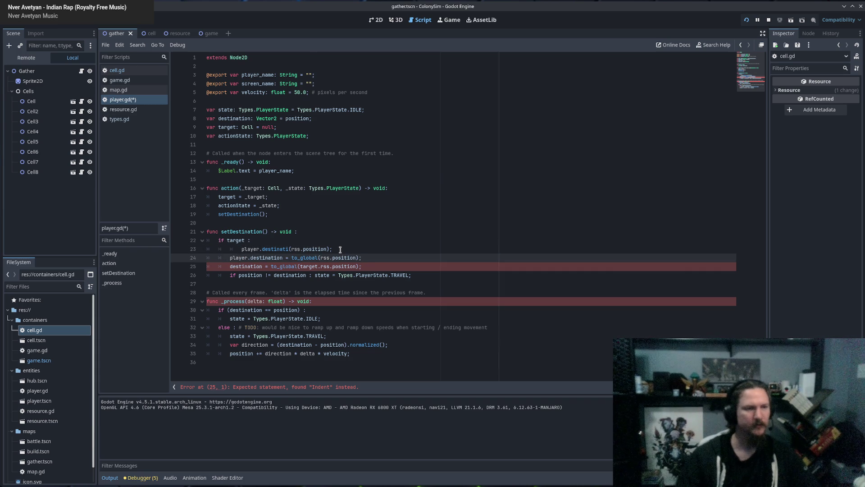
pyautogui.click(284, 248)
pyautogui.hotkey('shift', 'Tab')
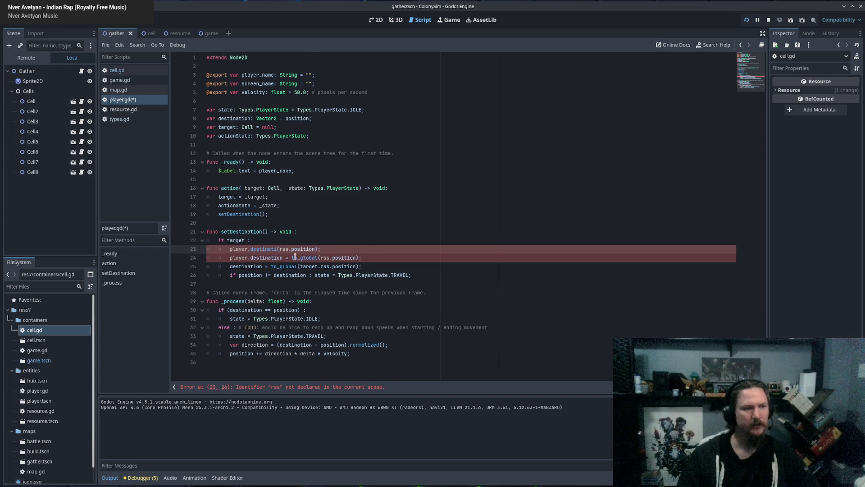
pyautogui.doubleClick(265, 249)
pyautogui.write('dest')
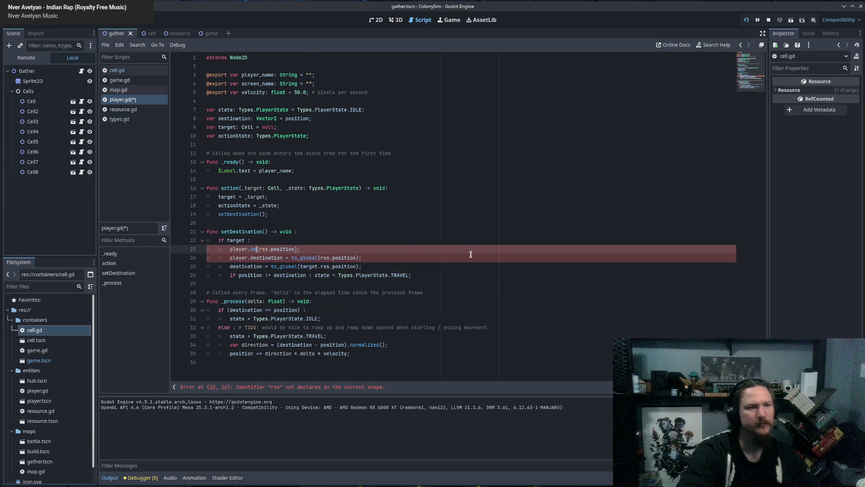
pyautogui.write('ination')
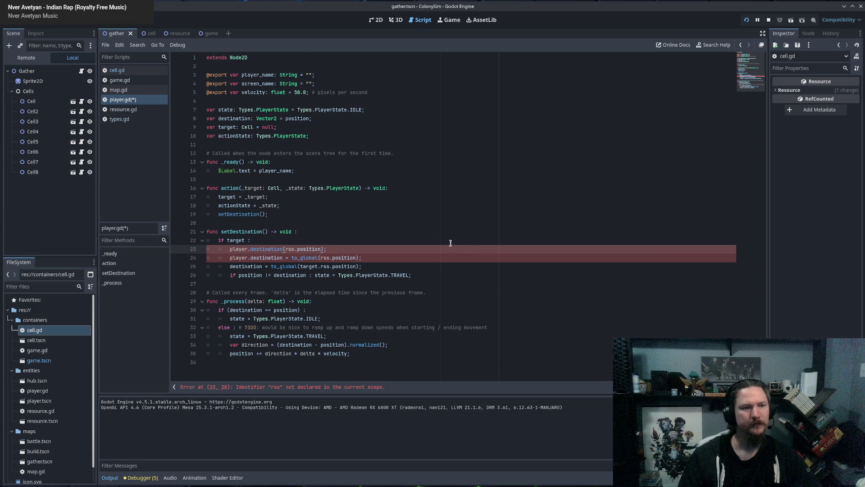
# Step: Delete the pasted lines and save, then paste them back and remove the broken 'destinati' line
pyautogui.hotkey('ctrl', 'shift', 'k')
pyautogui.hotkey('ctrl', 'shift', 'k')
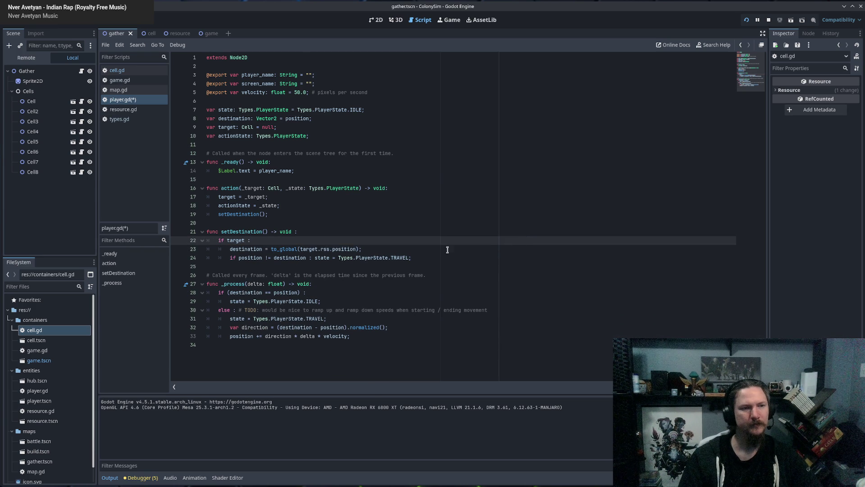
pyautogui.hotkey('ctrl', 's')
pyautogui.press('Return')
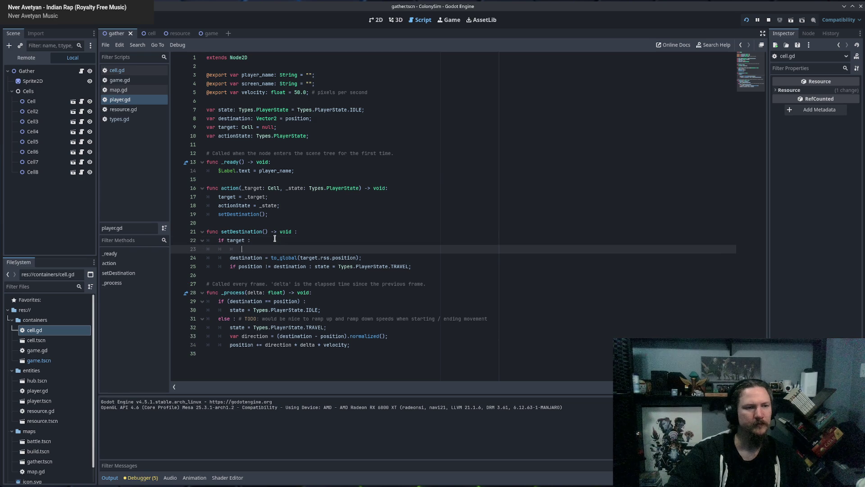
pyautogui.write('player.destinati(rss.position); \tplayer.destination = to_global(rss.position);')
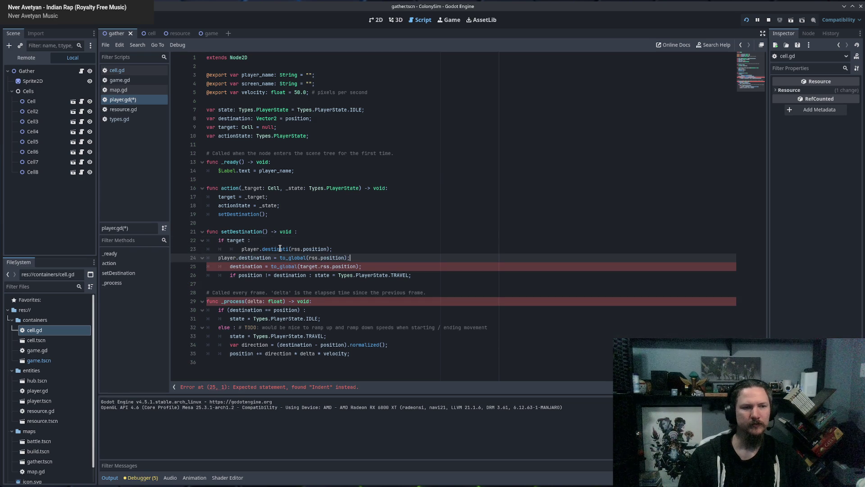
pyautogui.press('Tab')
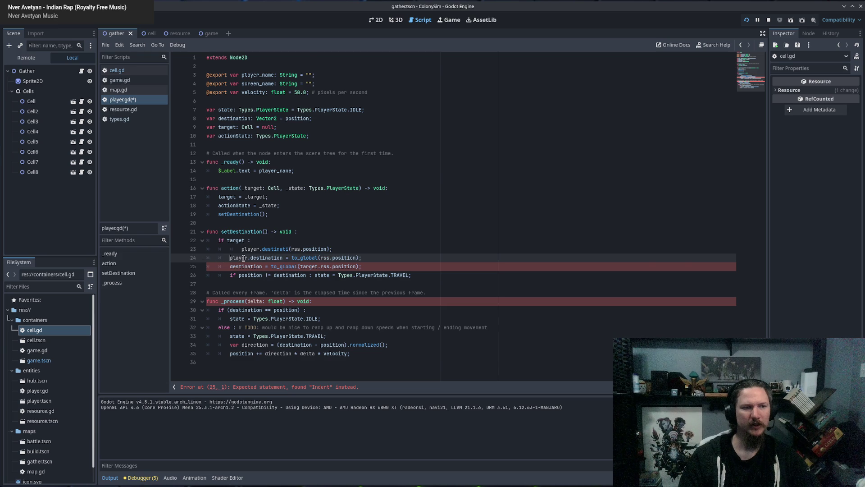
pyautogui.click(242, 249)
pyautogui.moveTo(349, 250); pyautogui.dragTo(347, 244)
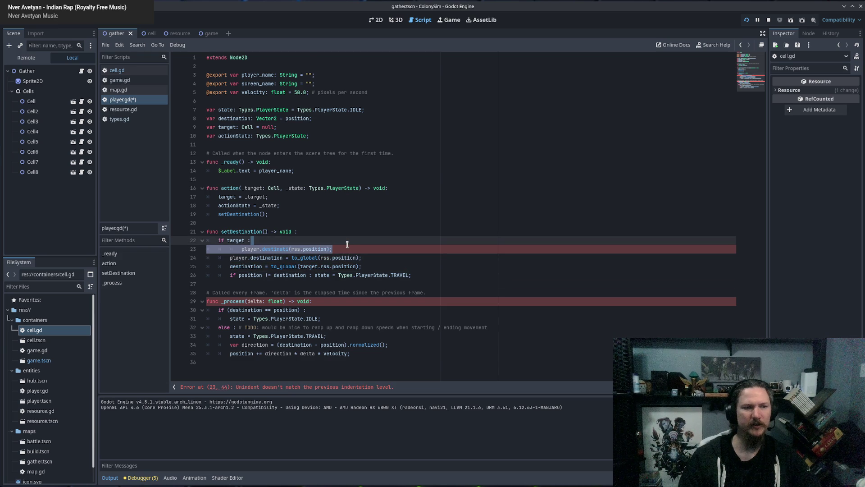
pyautogui.press('BackSpace')
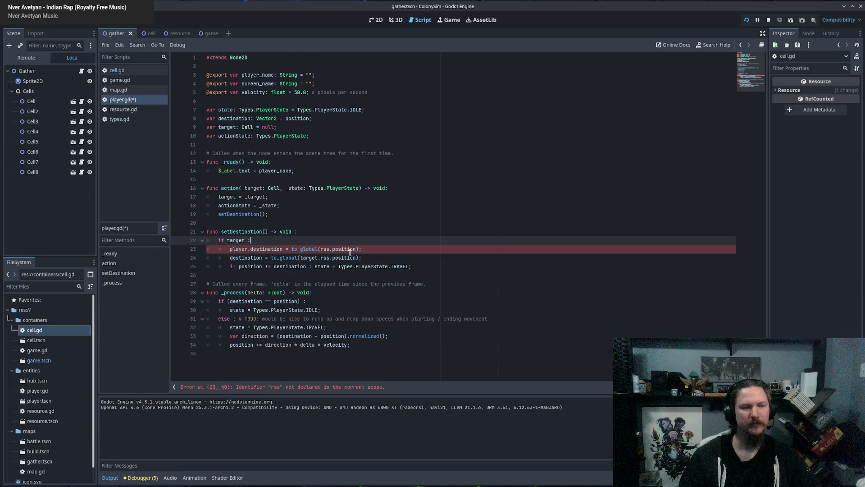
# Step: Remove the remaining player.destination line from setDestination
pyautogui.click(361, 267)
pyautogui.moveTo(236, 252); pyautogui.dragTo(258, 253)
pyautogui.click(249, 257)
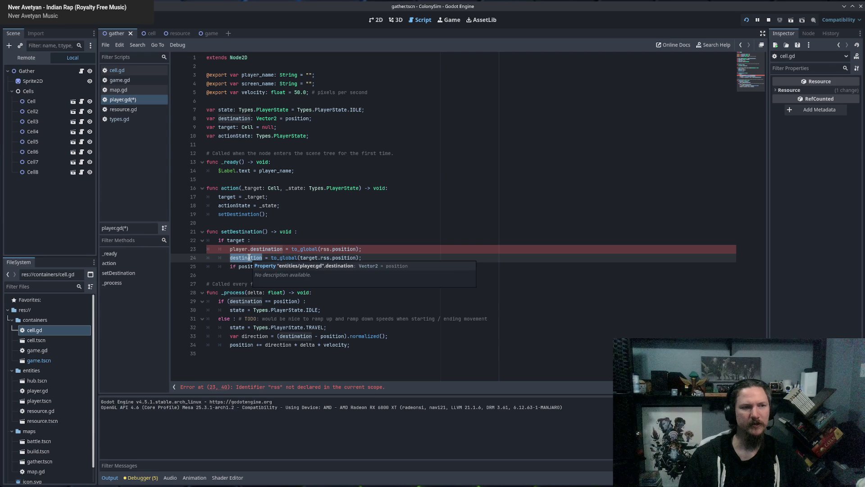
pyautogui.doubleClick(238, 249)
pyautogui.doubleClick(308, 249)
pyautogui.moveTo(359, 248)
pyautogui.mouseDown()
pyautogui.moveTo(432, 248)
pyautogui.moveTo(375, 239)
pyautogui.mouseUp()
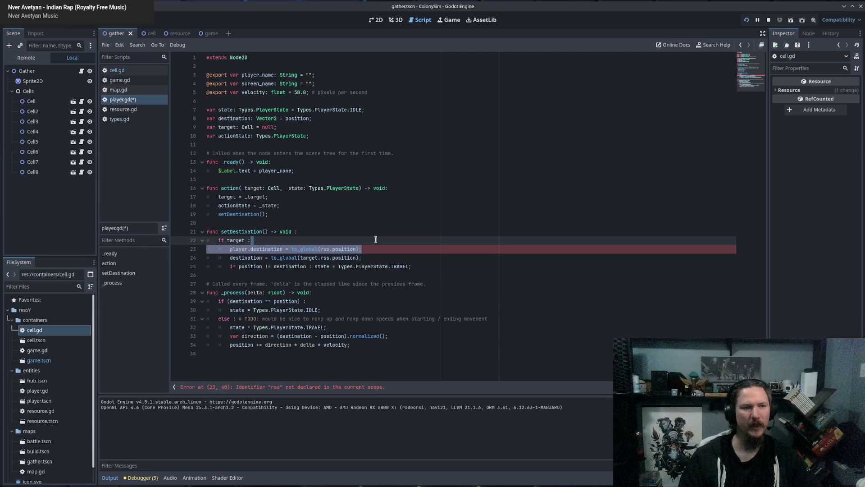
pyautogui.press('BackSpace')
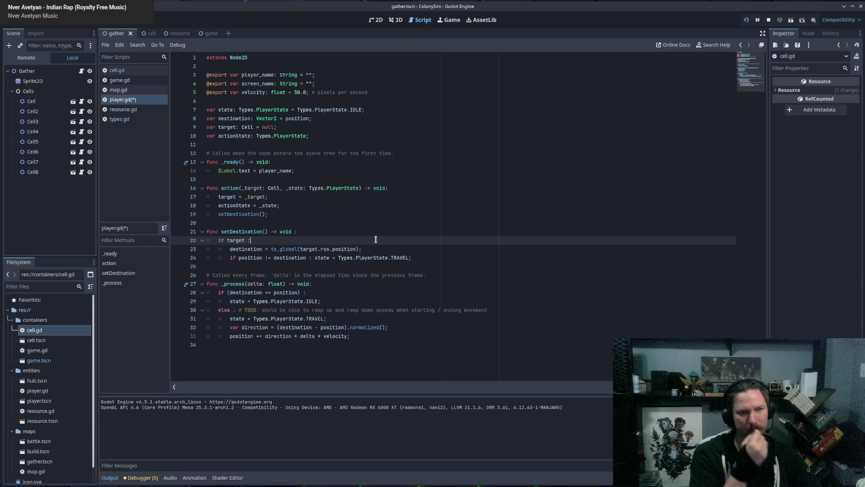
# Step: Strip 'to_global(' and the stray parenthesis from line 23's destination assignment
pyautogui.doubleClick(277, 249)
pyautogui.press('BackSpace')
pyautogui.press('Delete')
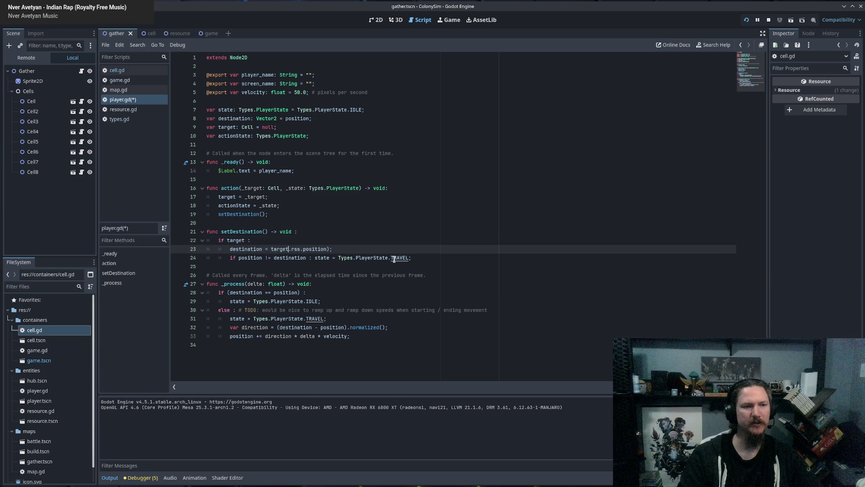
pyautogui.press('Delete')
# Step: Run the game to test player movement, then close the game window
pyautogui.press('F5')
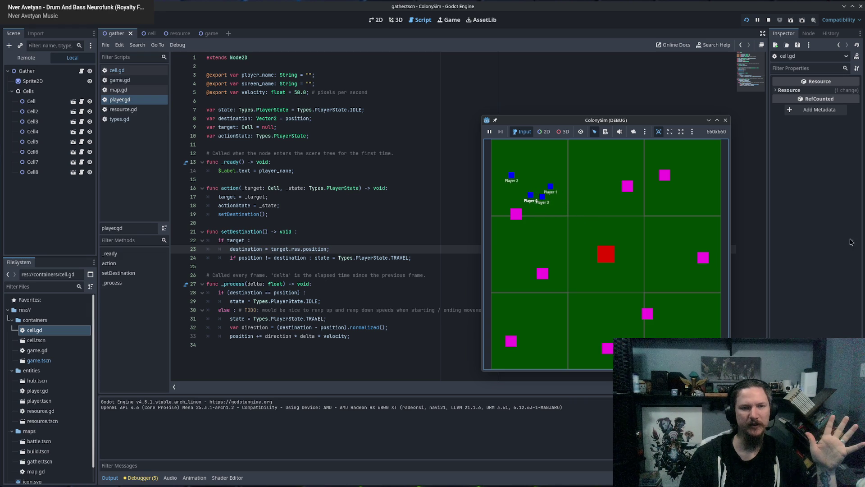
pyautogui.click(725, 120)
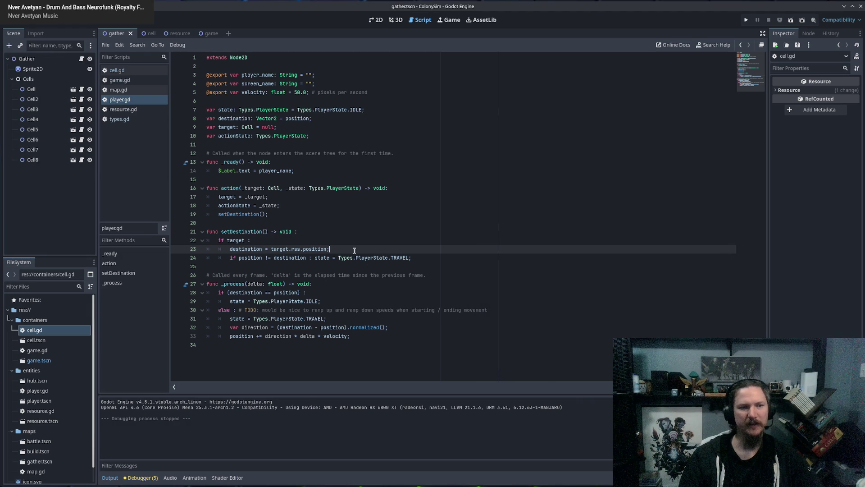
pyautogui.write('()')
pyautogui.click(271, 249)
# Step: Rewrap line 23 as to_global(target.rss.position), run the game to watch the players, then close it
pyautogui.write('to_global(')
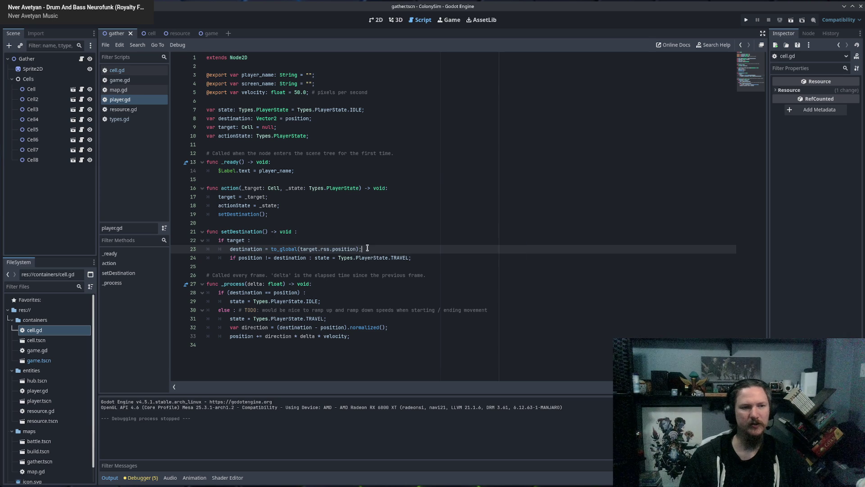
pyautogui.press('F5')
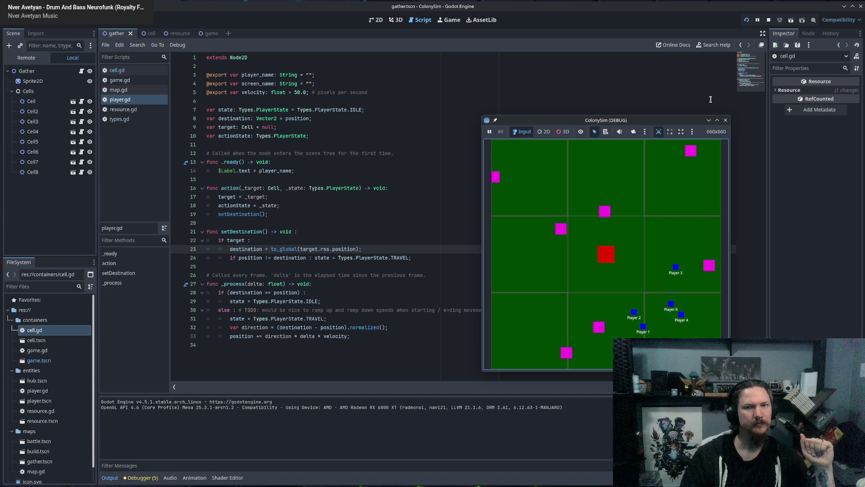
pyautogui.click(725, 120)
pyautogui.click(254, 310)
pyautogui.click(335, 321)
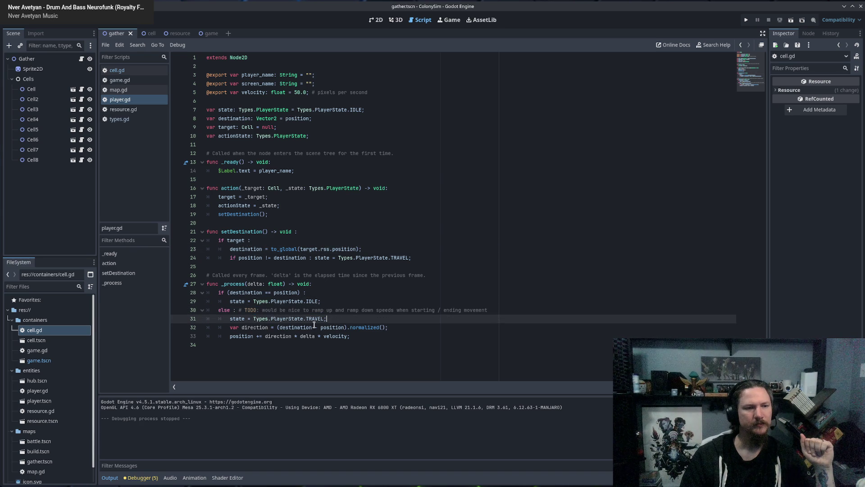
pyautogui.moveTo(237, 320); pyautogui.dragTo(311, 319)
pyautogui.tripleClick(345, 319)
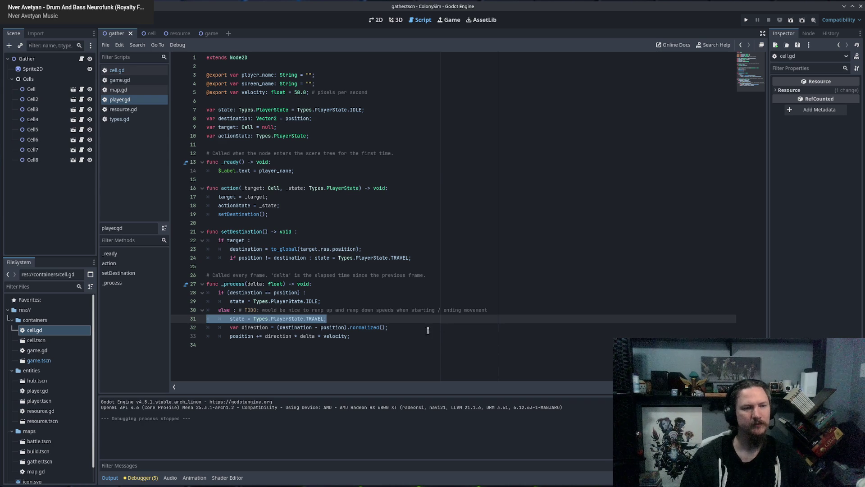
pyautogui.click(359, 318)
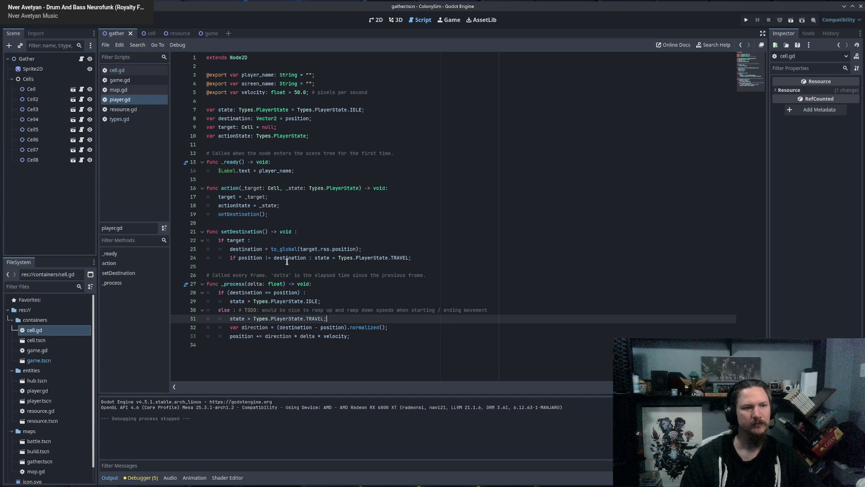
pyautogui.moveTo(231, 319); pyautogui.dragTo(324, 320)
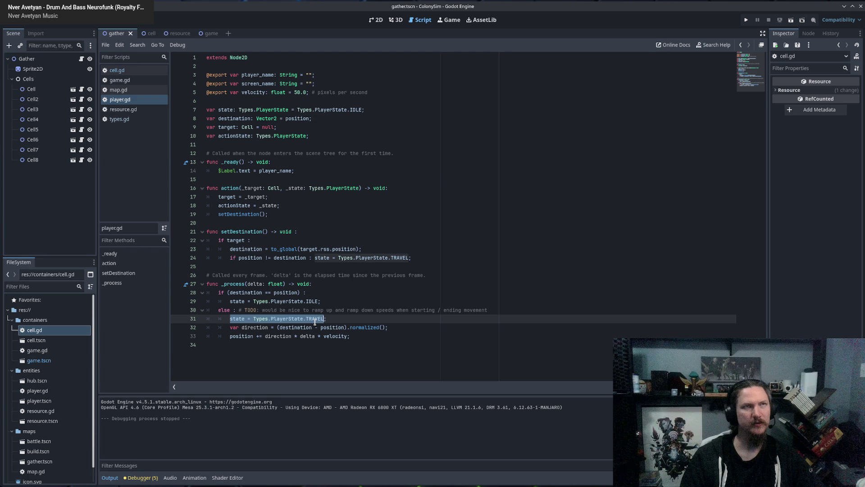
pyautogui.click(337, 319)
pyautogui.moveTo(234, 327)
pyautogui.mouseDown()
pyautogui.moveTo(364, 332)
pyautogui.moveTo(232, 336)
pyautogui.mouseUp()
pyautogui.click(377, 327)
pyautogui.click(234, 292)
pyautogui.moveTo(234, 292); pyautogui.dragTo(287, 290)
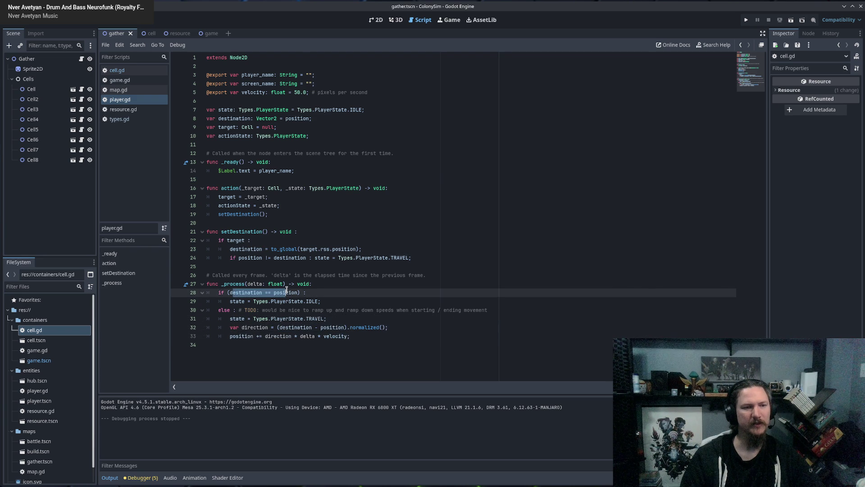
pyautogui.moveTo(230, 301); pyautogui.dragTo(324, 301)
pyautogui.click(353, 301)
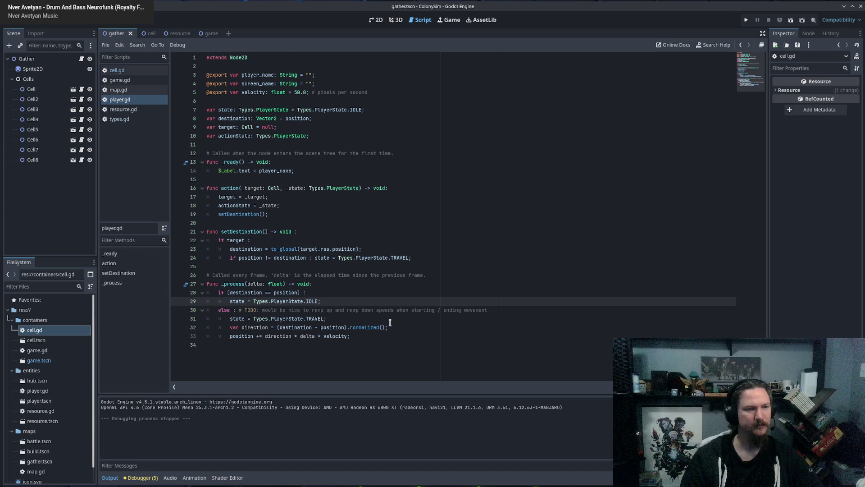
pyautogui.click(365, 318)
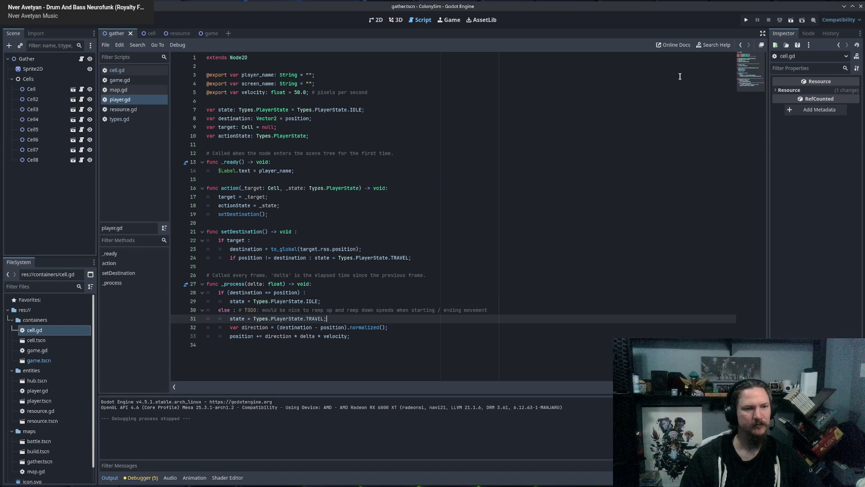
pyautogui.press('F5')
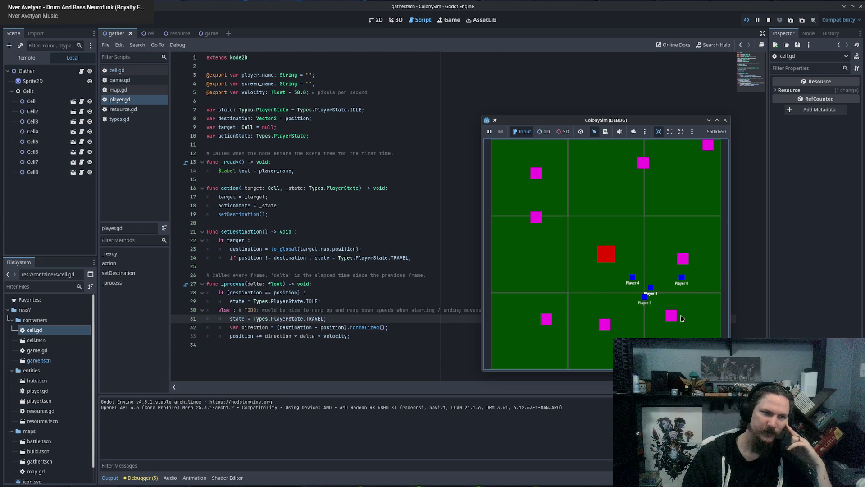
# Step: Prefix line 23's call with 'target.' so destination uses target.to_global(target.rss.position)
pyautogui.click(725, 120)
pyautogui.click(274, 249)
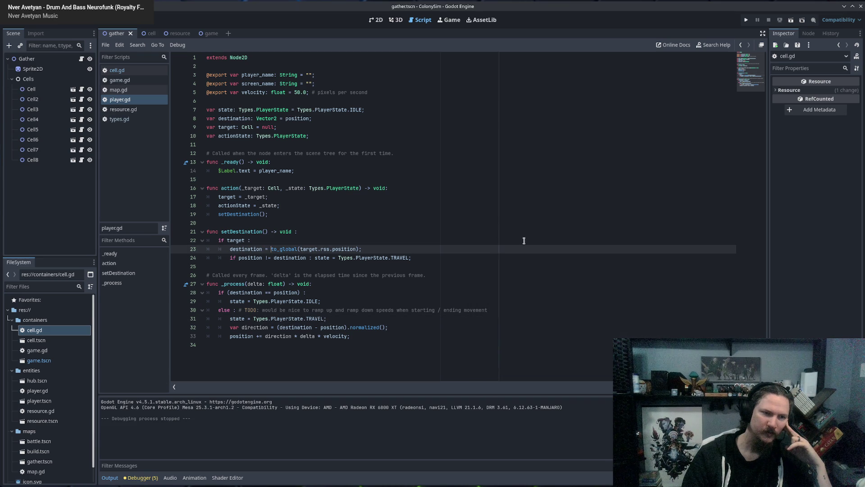
pyautogui.write('target.')
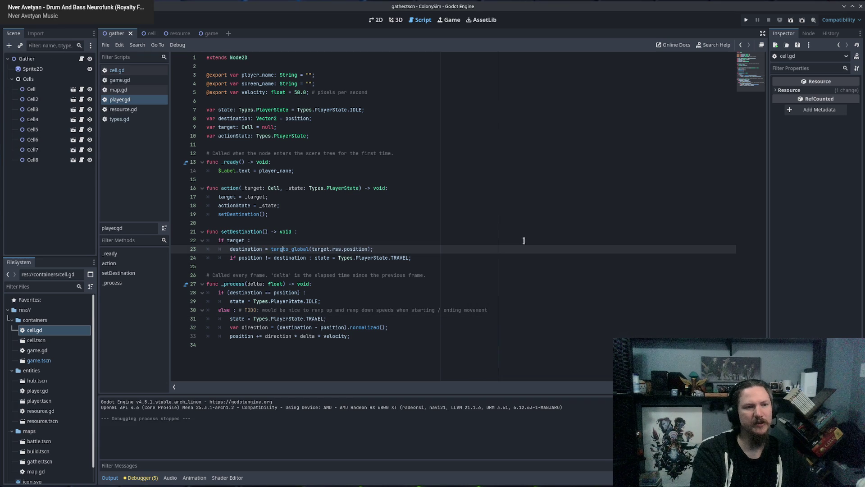
pyautogui.press('Escape')
pyautogui.click(416, 251)
# Step: Run the game to test the new destination, then close it
pyautogui.press('F5')
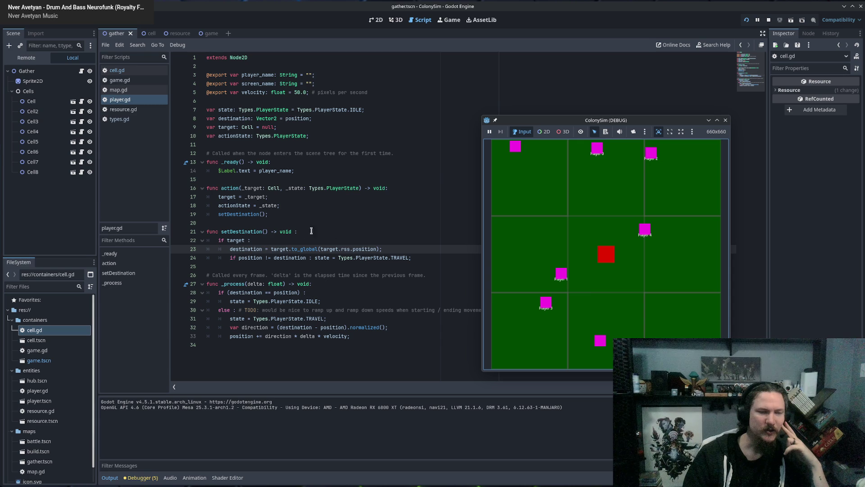
pyautogui.moveTo(273, 248)
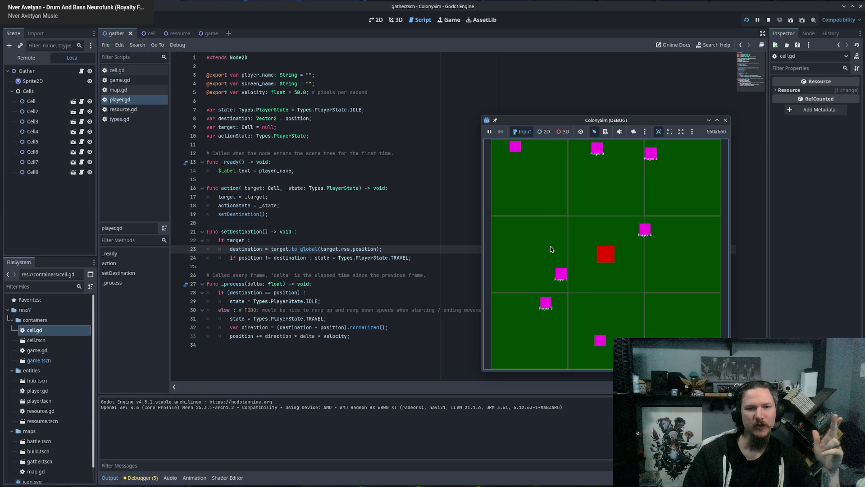
pyautogui.click(725, 121)
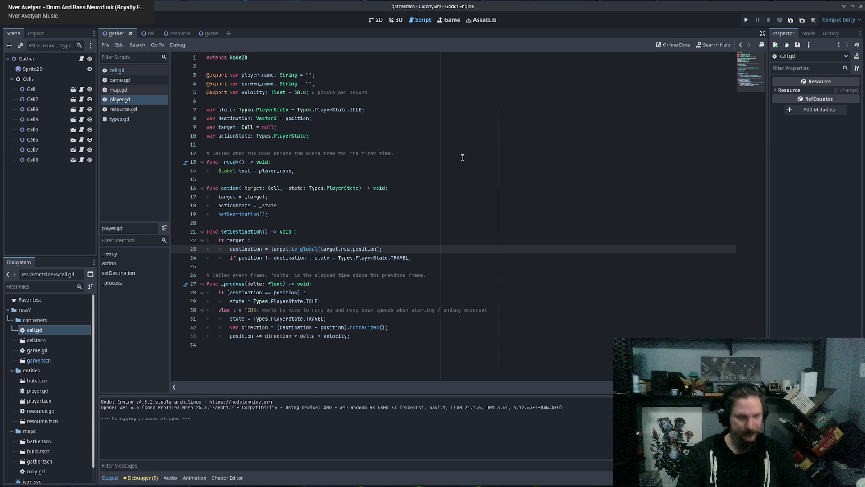
# Step: Add 'var offset = Vector2(randf_range(-20.0, 20.0), randf_range(-20.0, 20.0))' under 'if target:'
pyautogui.click(292, 240)
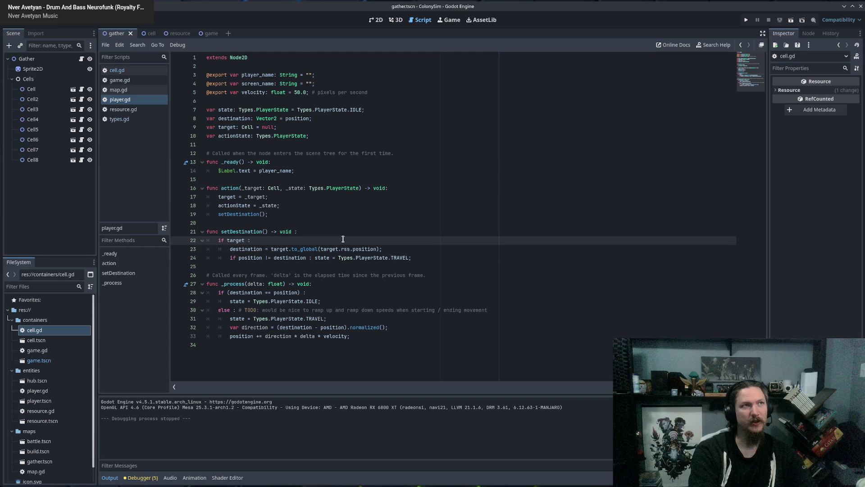
pyautogui.press('Return')
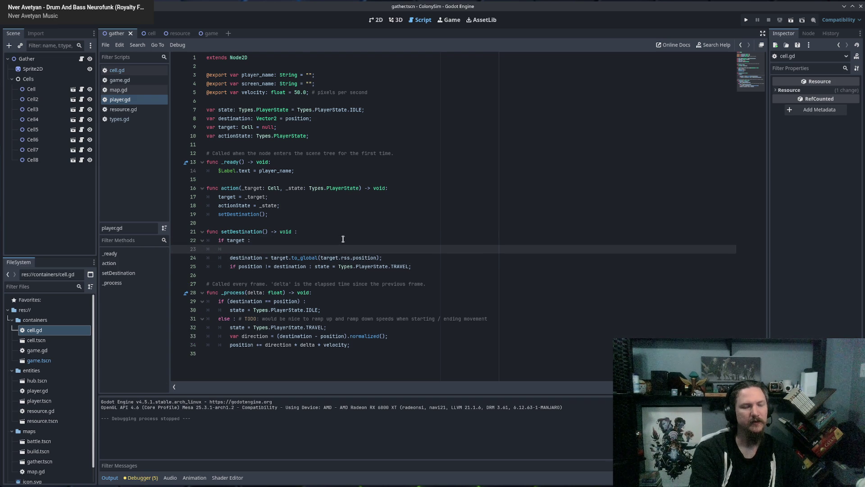
pyautogui.write('var offset = Vector2')
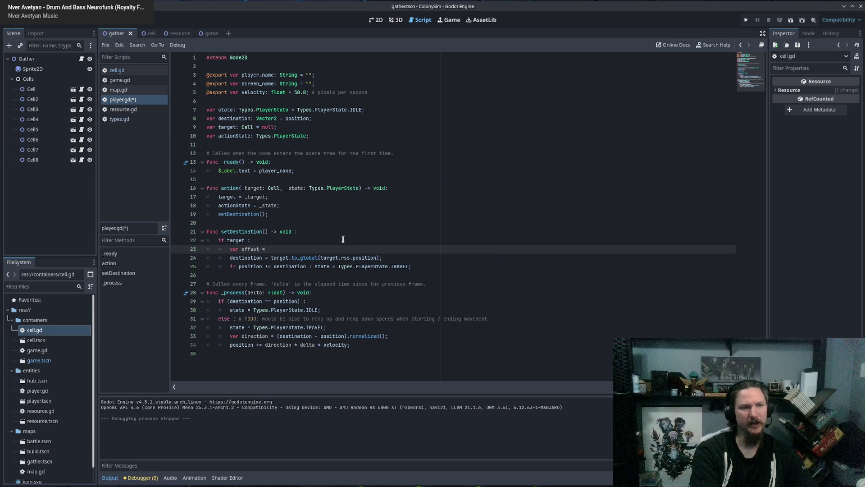
pyautogui.write('(')
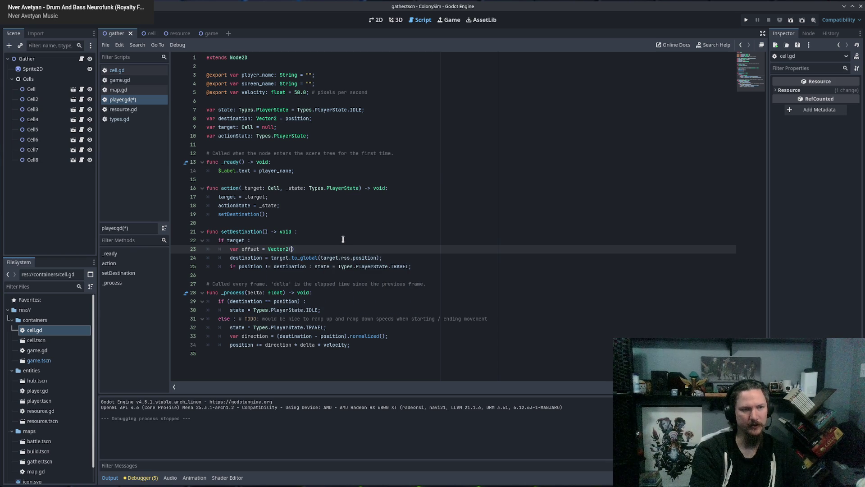
pyautogui.write('random')
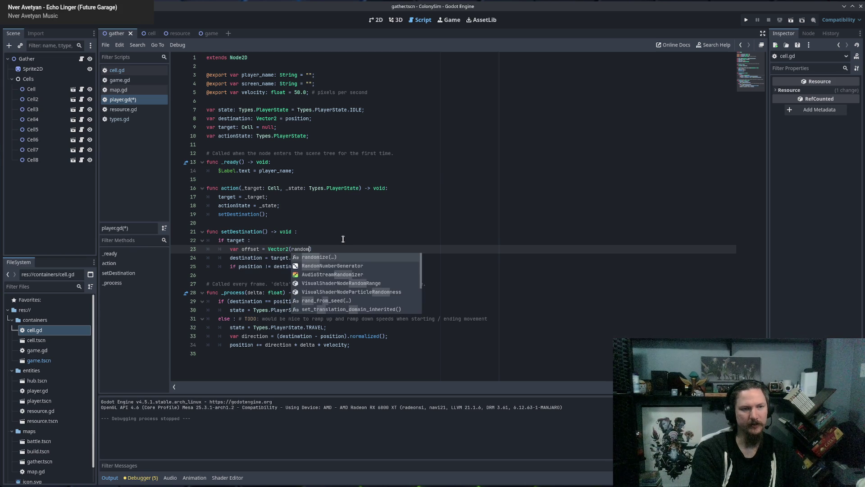
pyautogui.write('f_r')
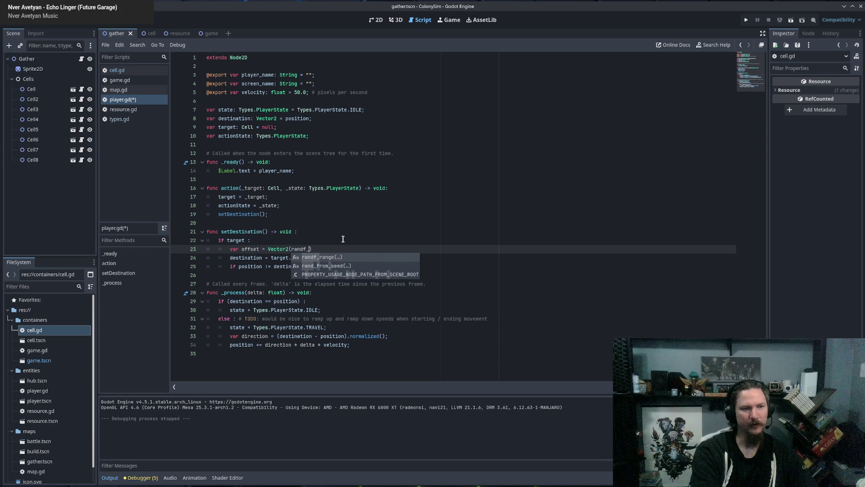
pyautogui.press('Return')
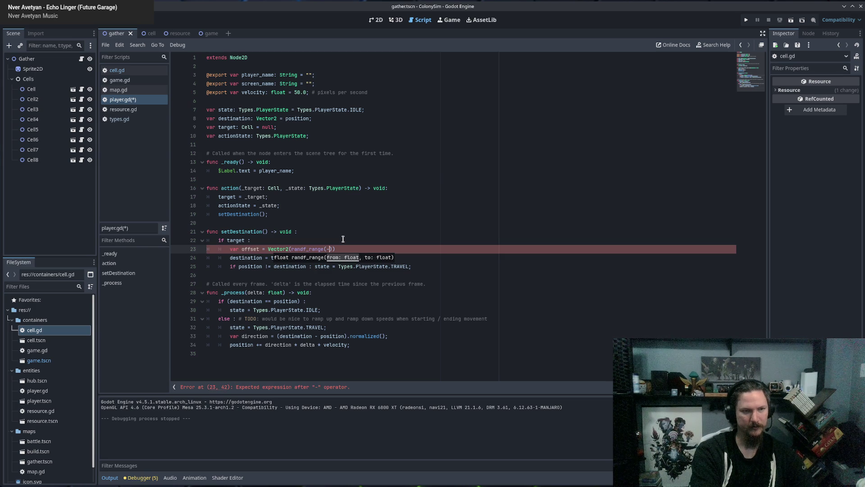
pyautogui.write('20, 20')
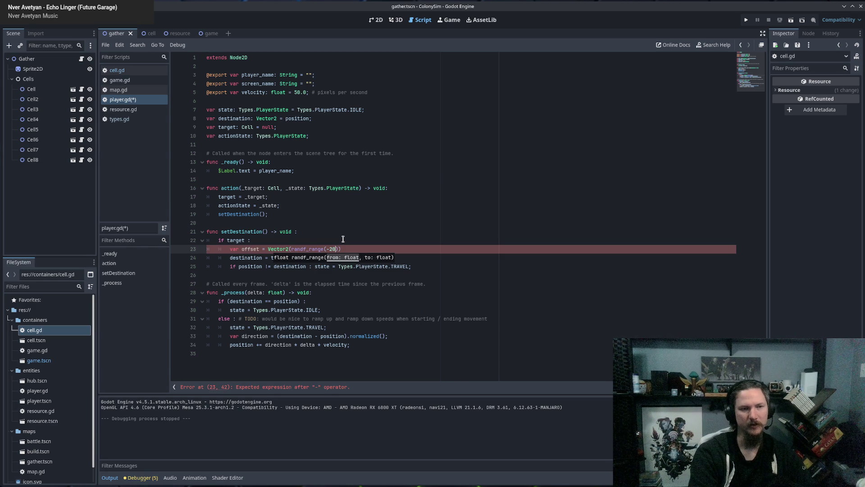
pyautogui.press('BackSpace')
pyautogui.press('BackSpace')
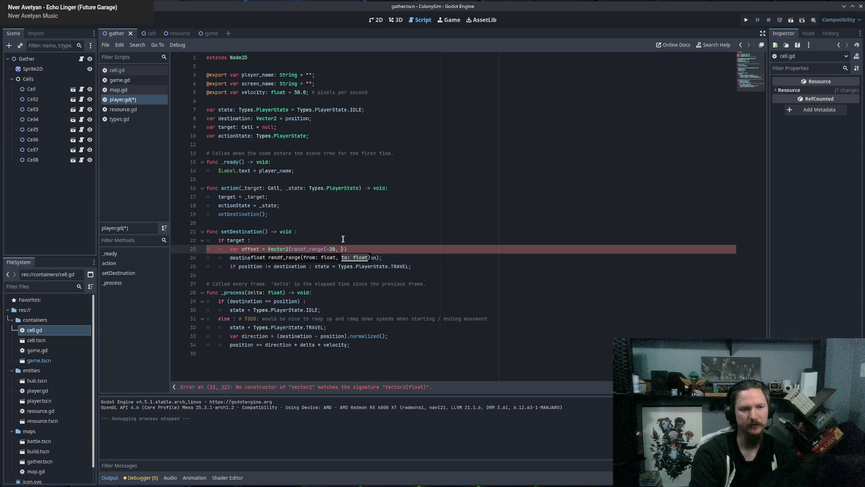
pyautogui.write('.0, 20.')
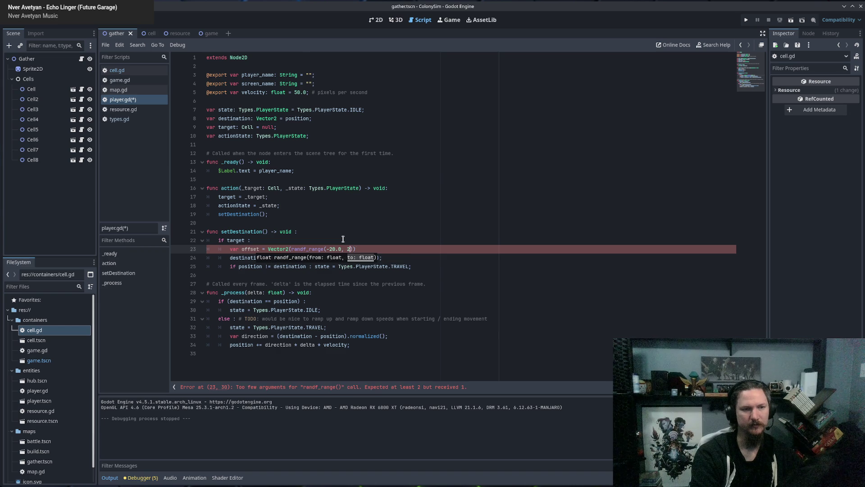
pyautogui.write('0), ')
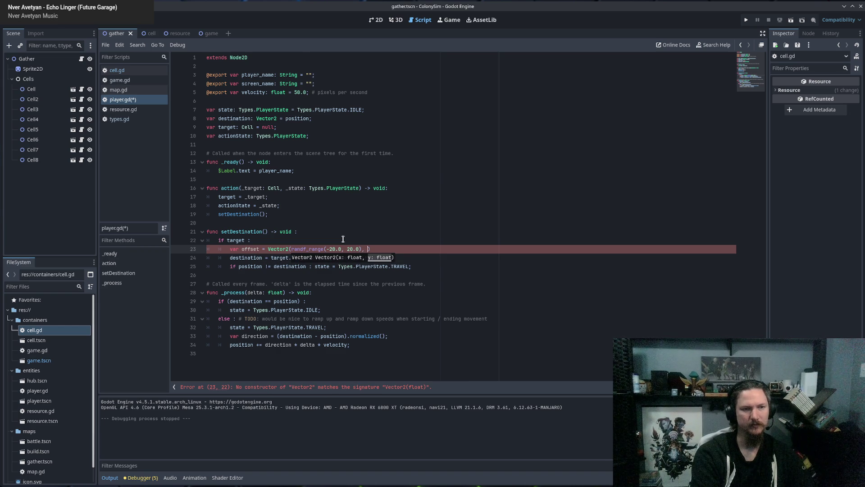
pyautogui.write('ran')
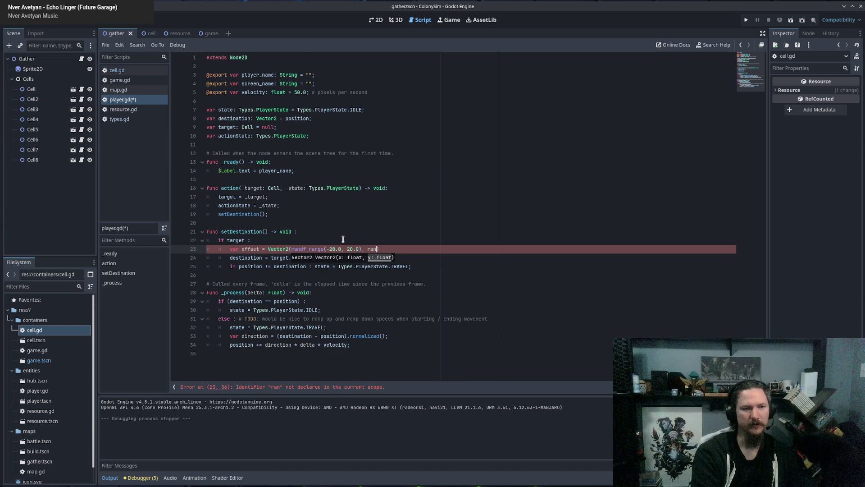
pyautogui.write('df_')
pyautogui.press('Return')
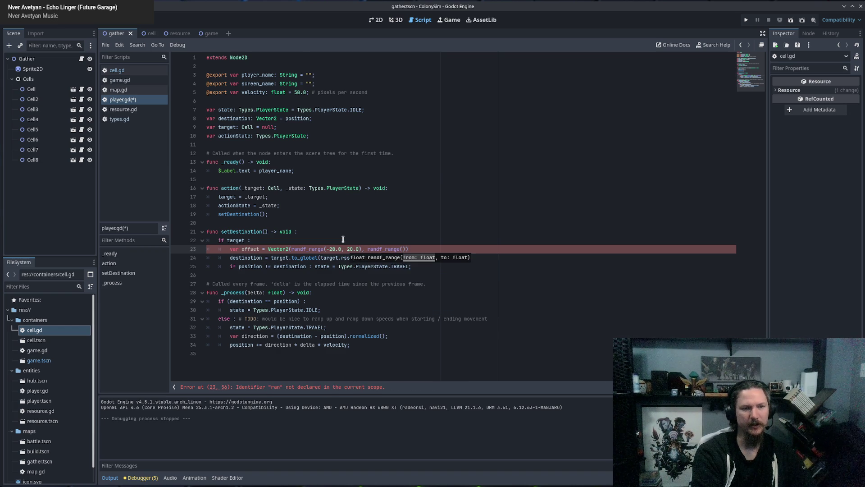
pyautogui.write('-20.0, ')
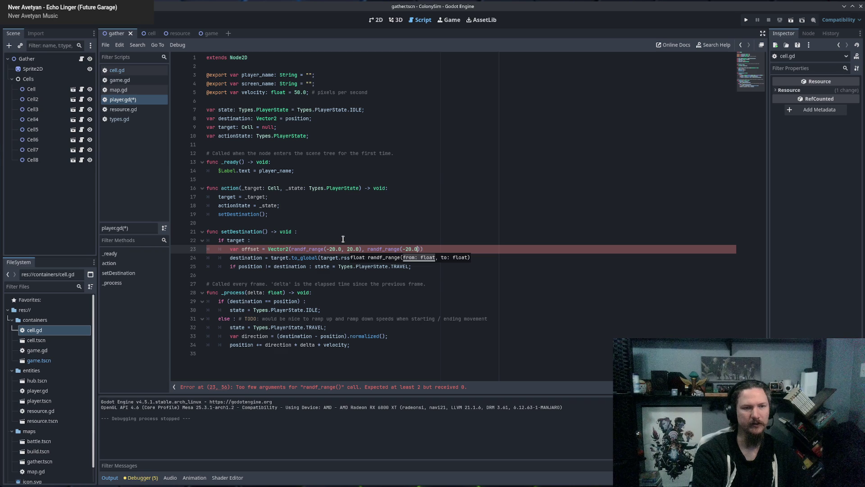
pyautogui.write('20.0')
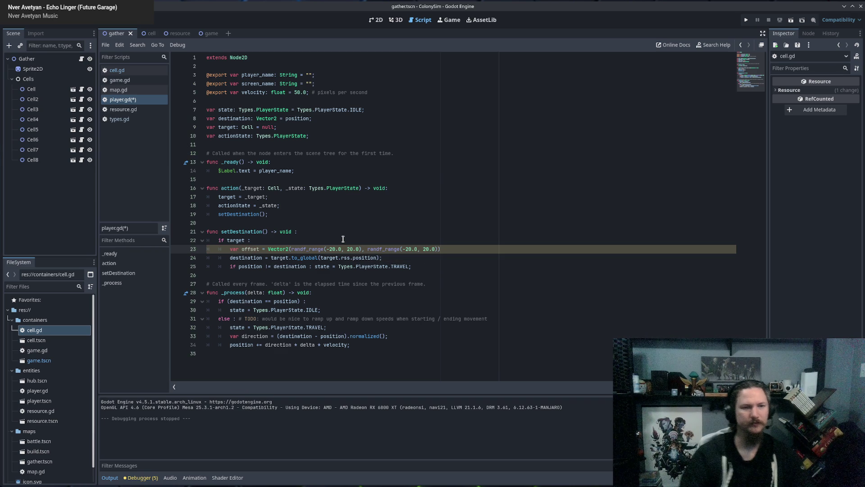
# Step: Append '+ offset' to the destination line, save player.gd, and run the game
pyautogui.click(416, 255)
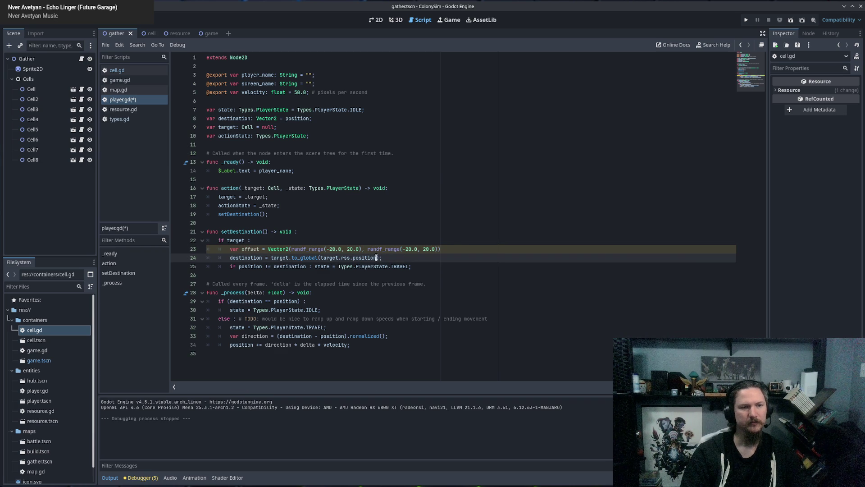
pyautogui.press('Left')
pyautogui.press('Left')
pyautogui.write('+ o')
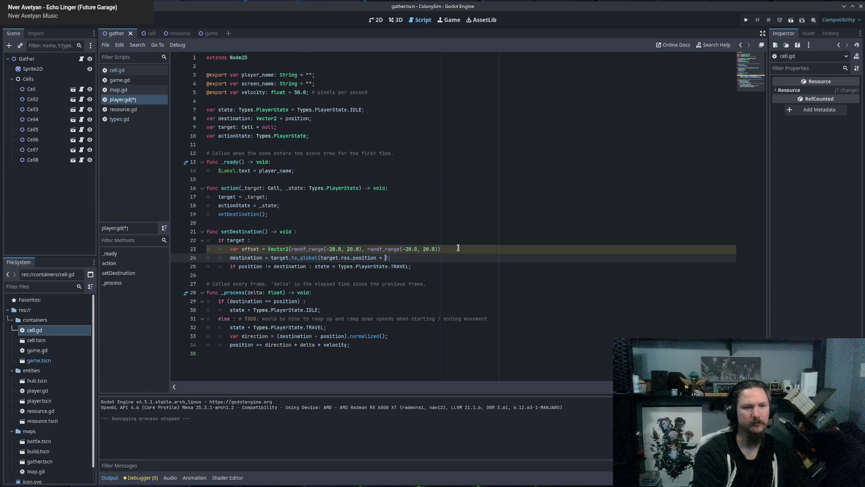
pyautogui.write('ffset')
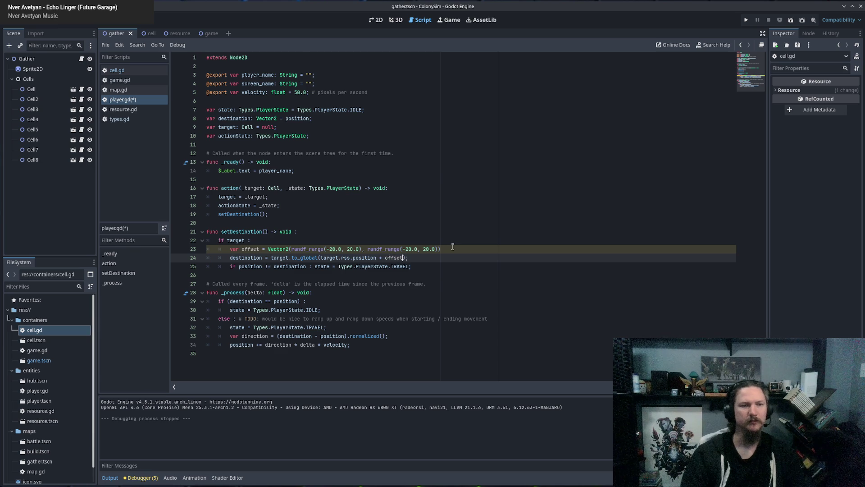
pyautogui.click(450, 256)
pyautogui.hotkey('ctrl', 's')
pyautogui.press('F5')
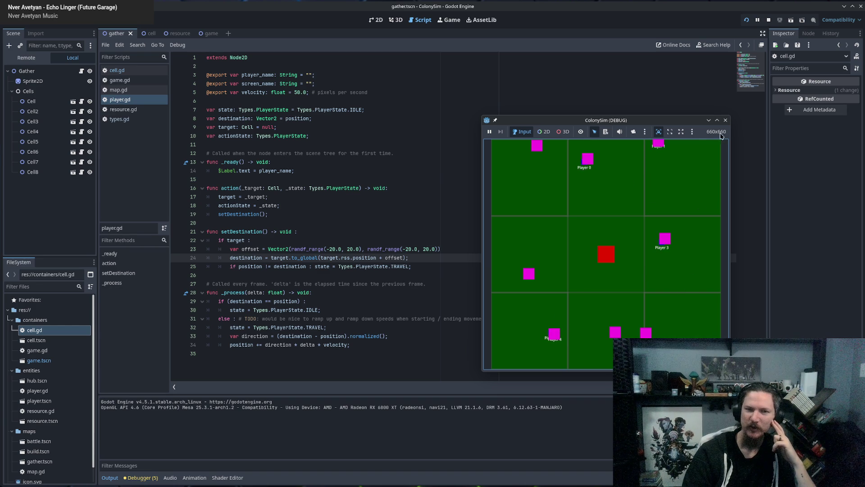
# Step: Stop the game, change all four randf_range bounds to -100.0/100.0, save, and rerun
pyautogui.click(724, 120)
pyautogui.doubleClick(334, 246)
pyautogui.press('BackSpace')
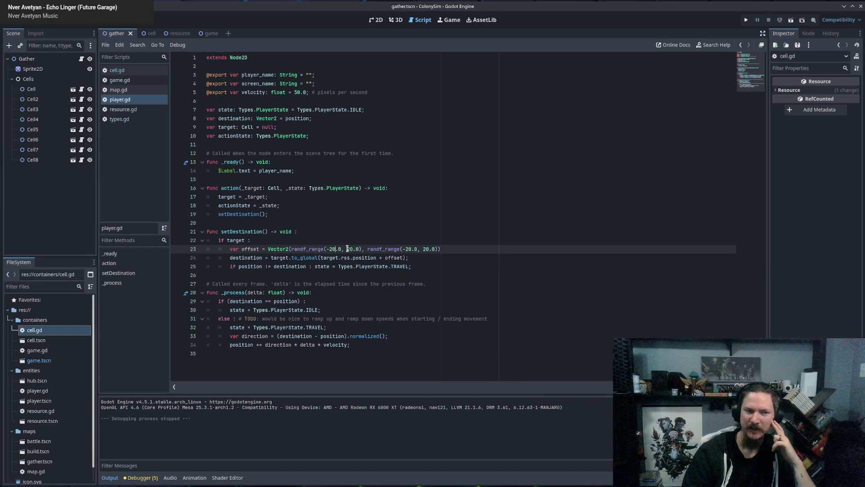
pyautogui.write('100')
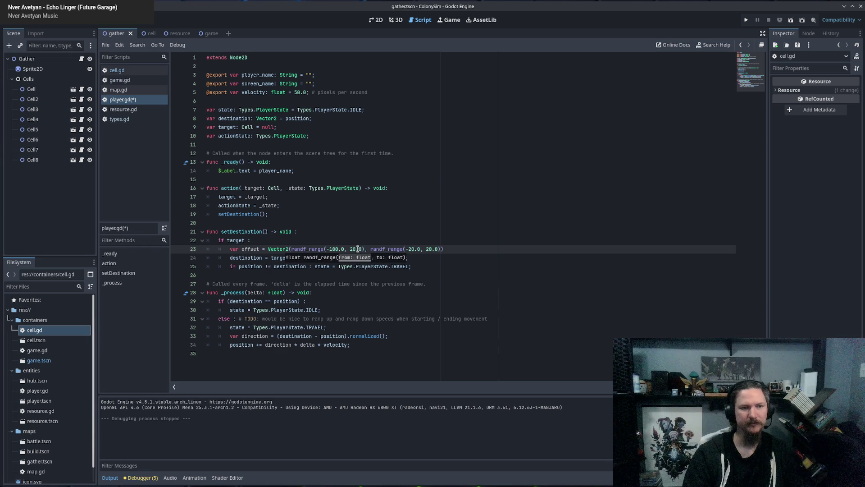
pyautogui.click(355, 247)
pyautogui.press('BackSpace')
pyautogui.press('BackSpace')
pyautogui.write('100')
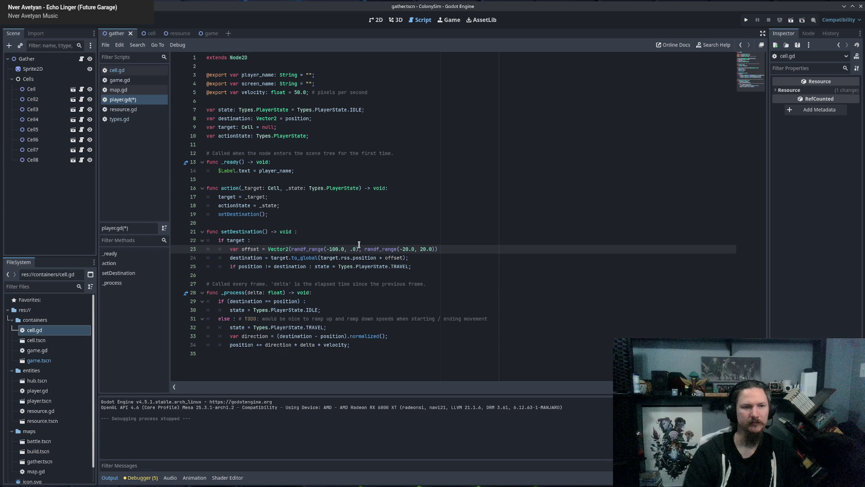
pyautogui.click(415, 248)
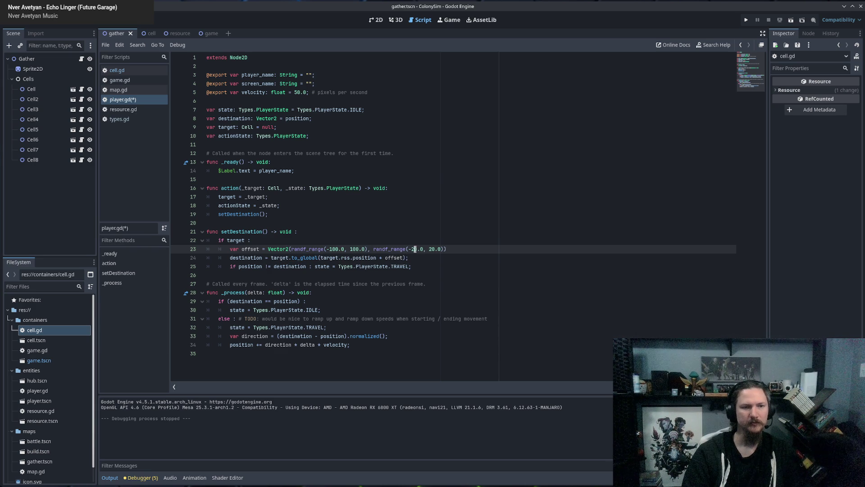
pyautogui.press('BackSpace')
pyautogui.press('BackSpace')
pyautogui.write('100')
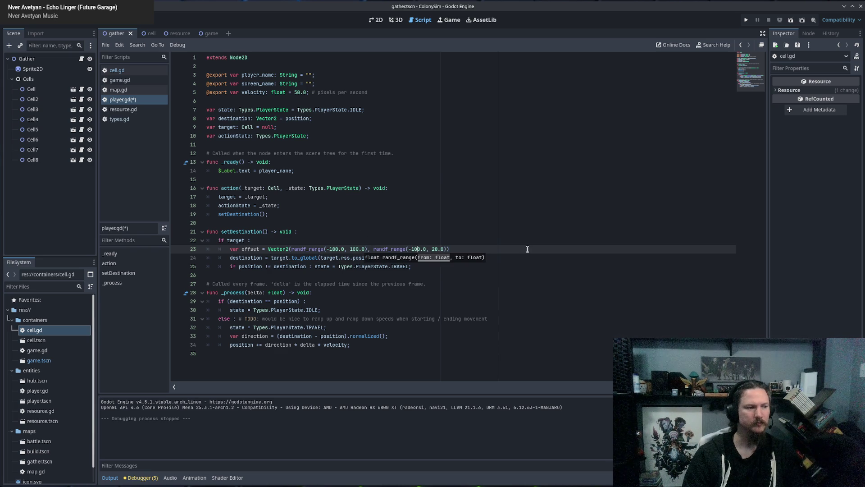
pyautogui.click(436, 249)
pyautogui.press('BackSpace')
pyautogui.write('10')
pyautogui.hotkey('ctrl', 's')
pyautogui.press('F5')
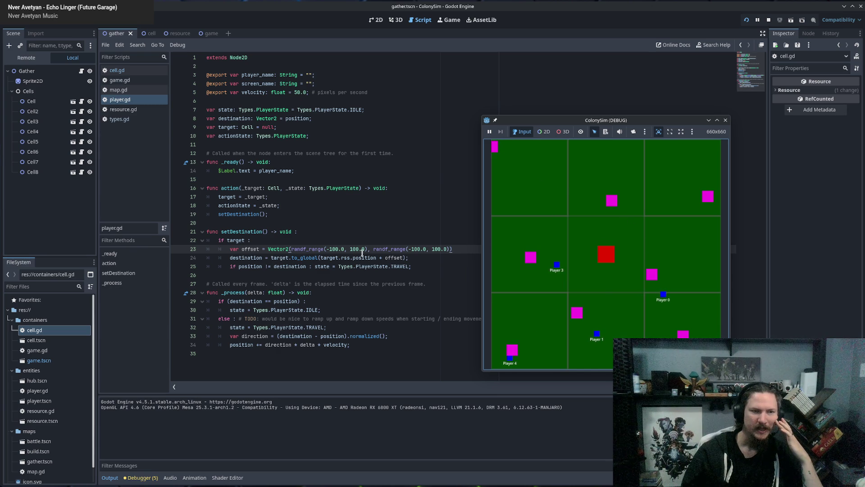
# Step: Stop the game, change all four randf_range bounds from ±100.0 to -50.0/50.0, and save
pyautogui.click(726, 120)
pyautogui.click(337, 248)
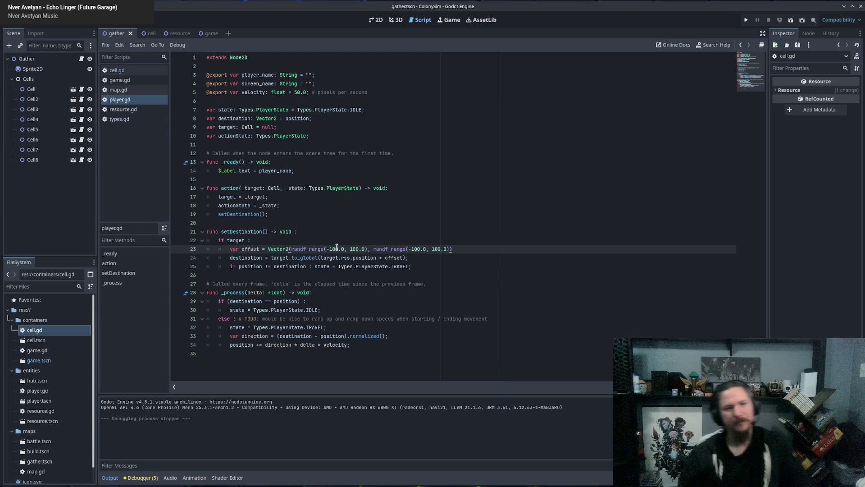
pyautogui.press('BackSpace')
pyautogui.press('BackSpace')
pyautogui.write('5')
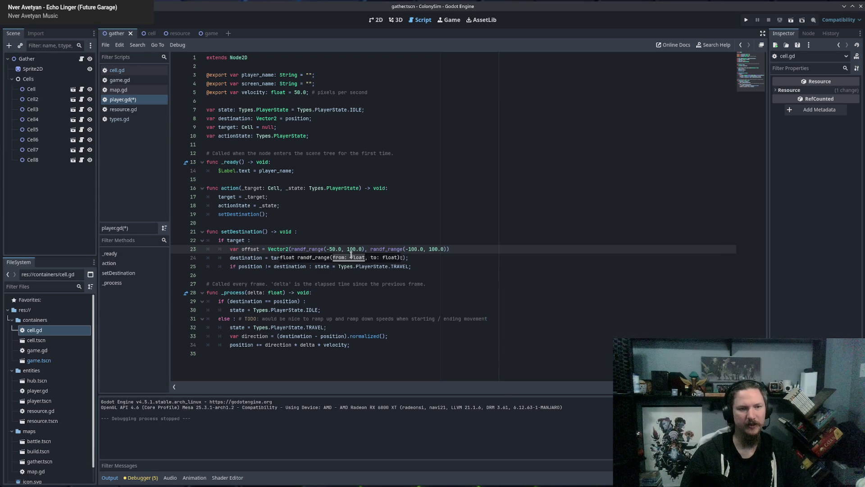
pyautogui.click(353, 248)
pyautogui.press('BackSpace')
pyautogui.press('BackSpace')
pyautogui.write('5')
pyautogui.click(412, 249)
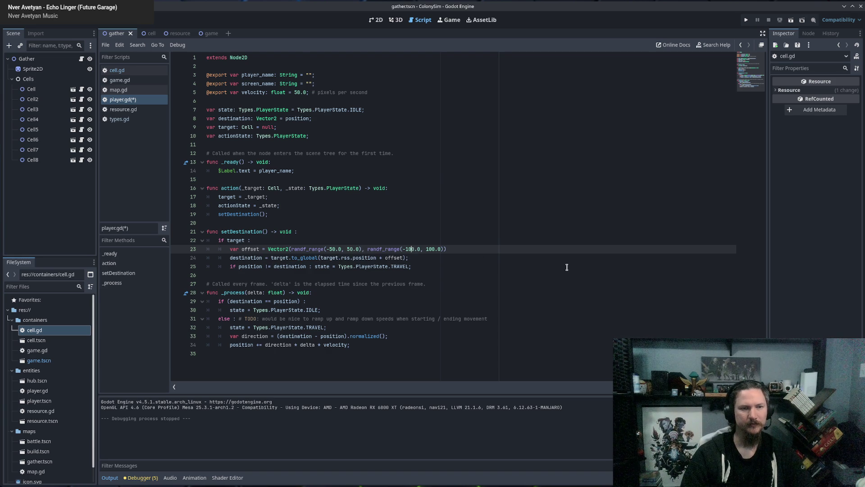
pyautogui.press('BackSpace')
pyautogui.press('BackSpace')
pyautogui.write('5')
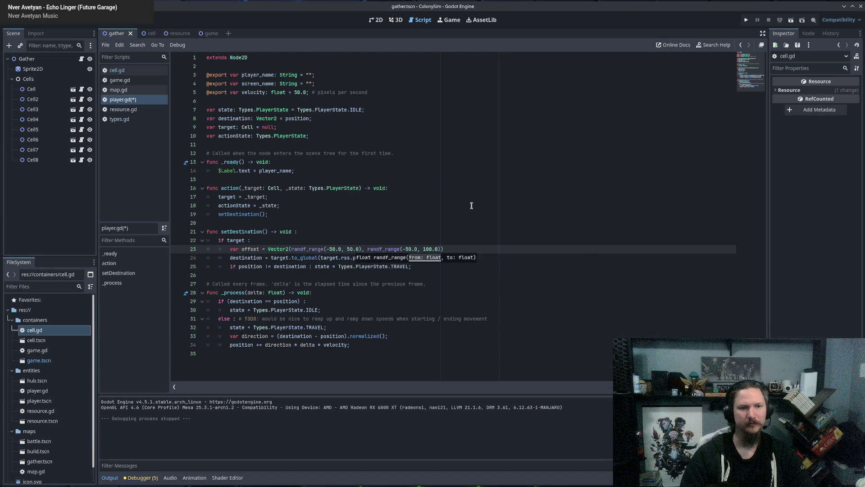
pyautogui.click(428, 249)
pyautogui.press('BackSpace')
pyautogui.press('BackSpace')
pyautogui.write('5')
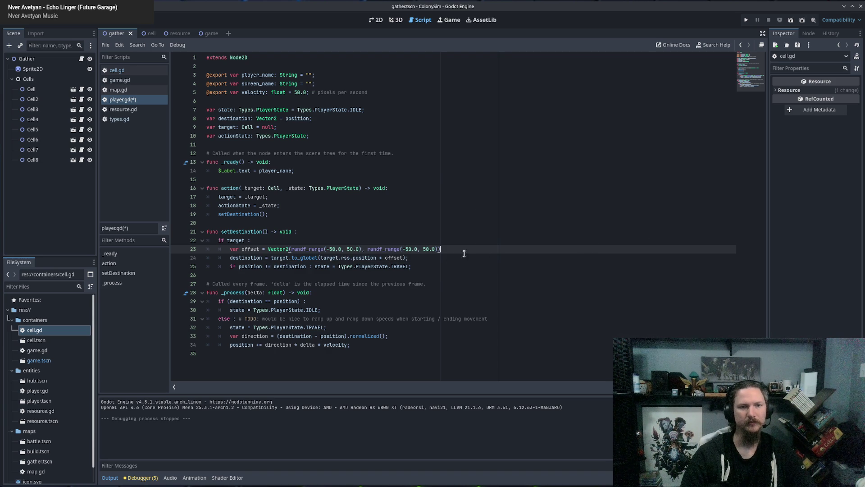
pyautogui.click(427, 260)
pyautogui.click(450, 277)
pyautogui.hotkey('ctrl', 's')
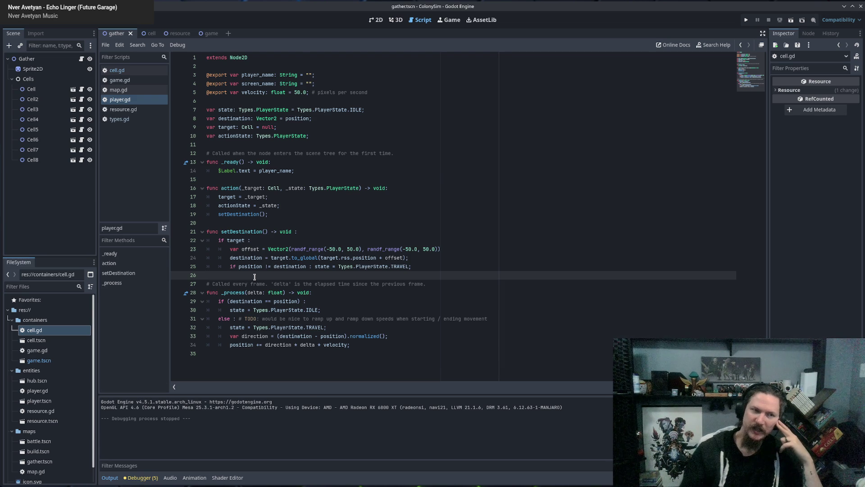
pyautogui.doubleClick(235, 139)
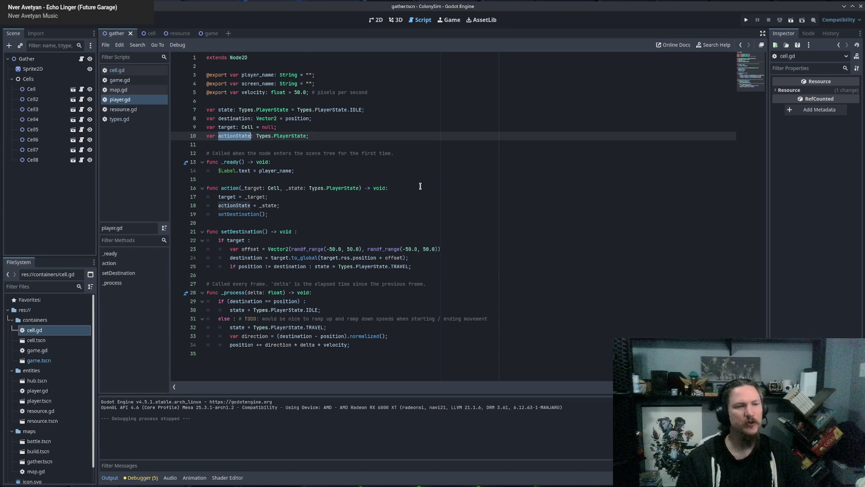
pyautogui.click(434, 269)
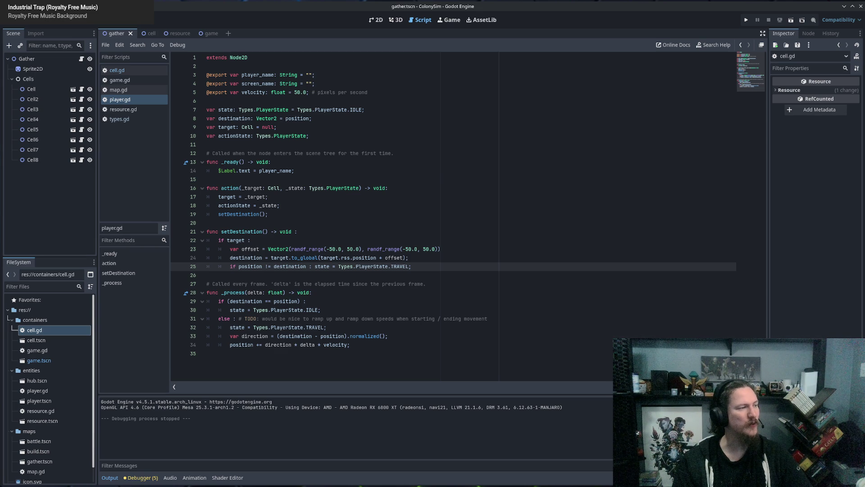
# Step: Move through player.gd between the random offset line and the _process function's TRAVEL state line
pyautogui.click(440, 249)
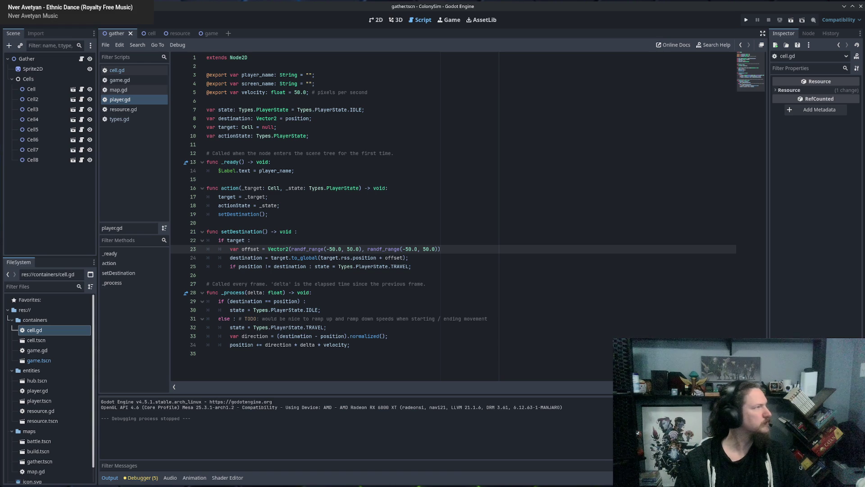
pyautogui.click(526, 328)
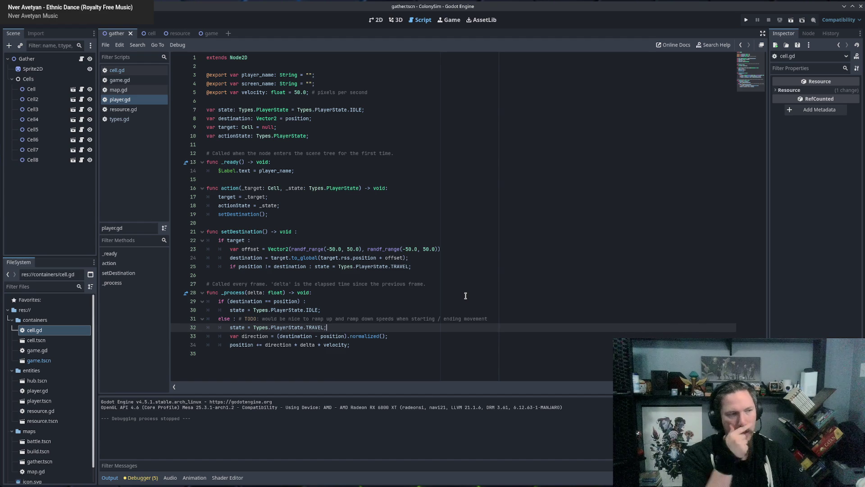
pyautogui.click(353, 284)
pyautogui.click(363, 293)
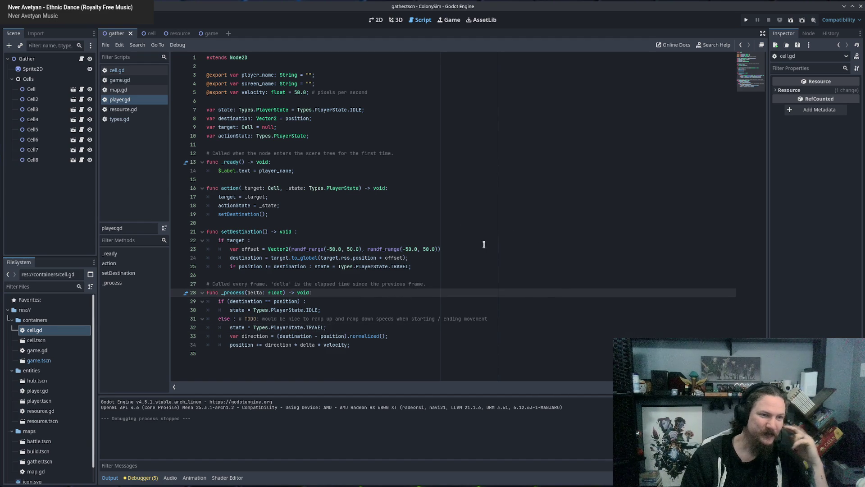
pyautogui.click(427, 266)
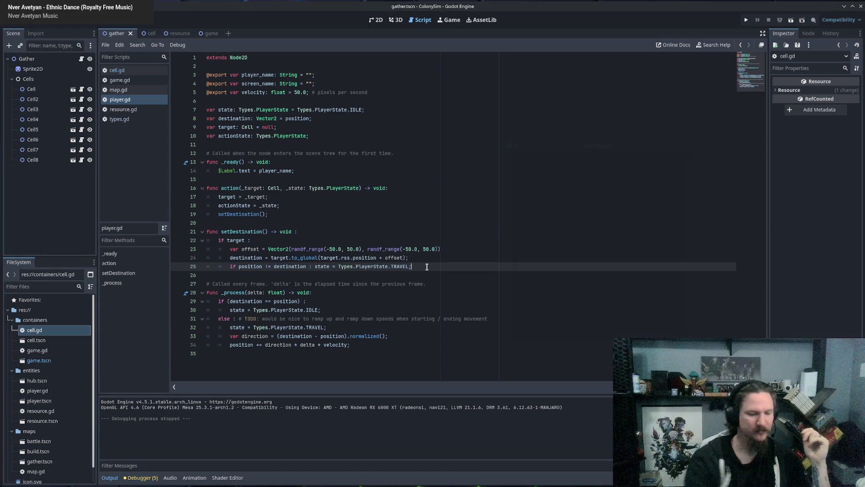
pyautogui.press('F5')
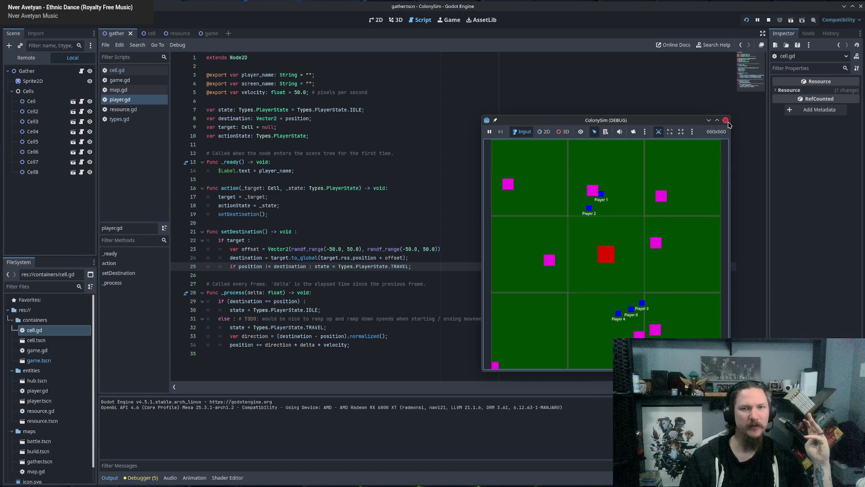
pyautogui.click(453, 274)
pyautogui.click(361, 284)
pyautogui.click(233, 266)
pyautogui.click(290, 268)
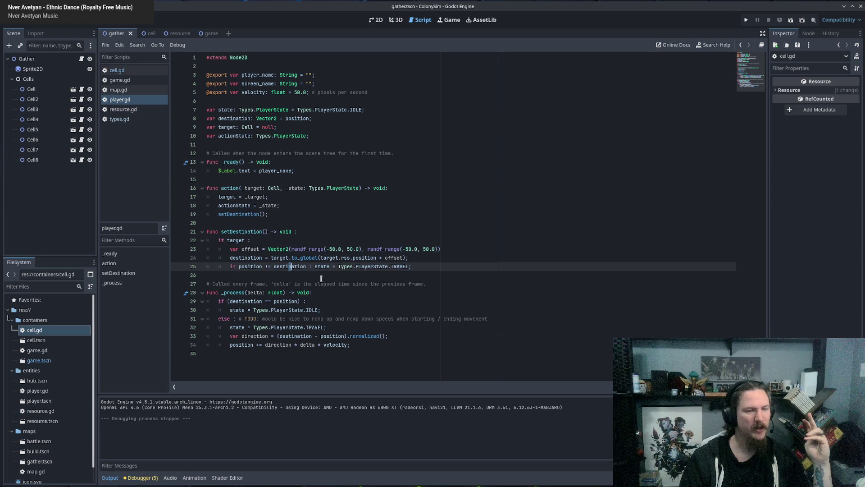
pyautogui.click(342, 143)
pyautogui.click(336, 137)
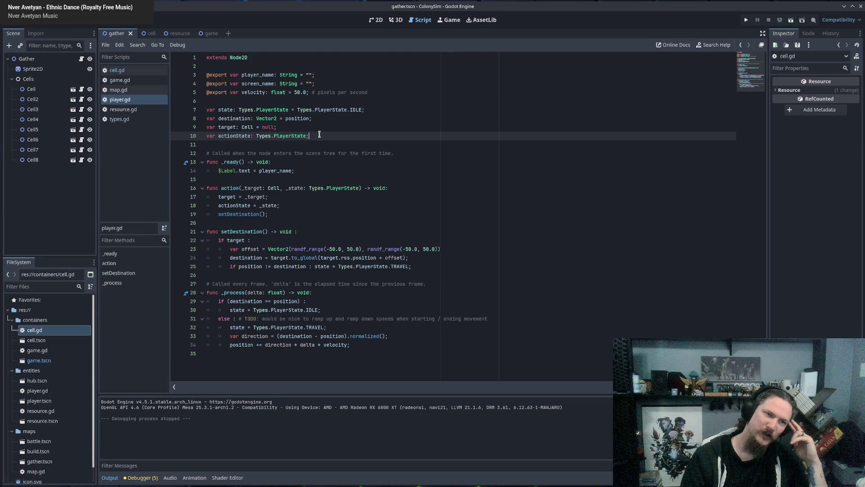
pyautogui.moveTo(320, 134); pyautogui.dragTo(215, 137)
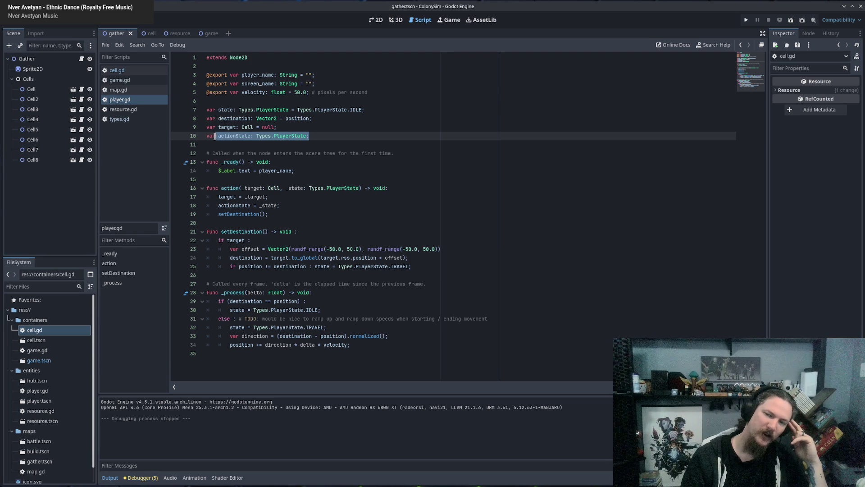
pyautogui.click(340, 135)
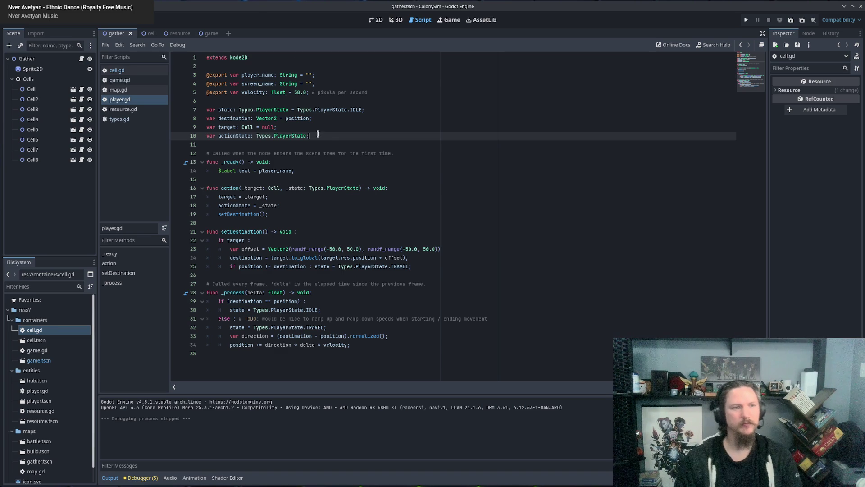
pyautogui.press('Return')
pyautogui.press('Return')
# Step: Write the 'func act() -> void:' header with a 'match state:' line below the variables
pyautogui.write('func setSt')
pyautogui.press('BackSpace')
pyautogui.press('BackSpace')
pyautogui.press('BackSpace')
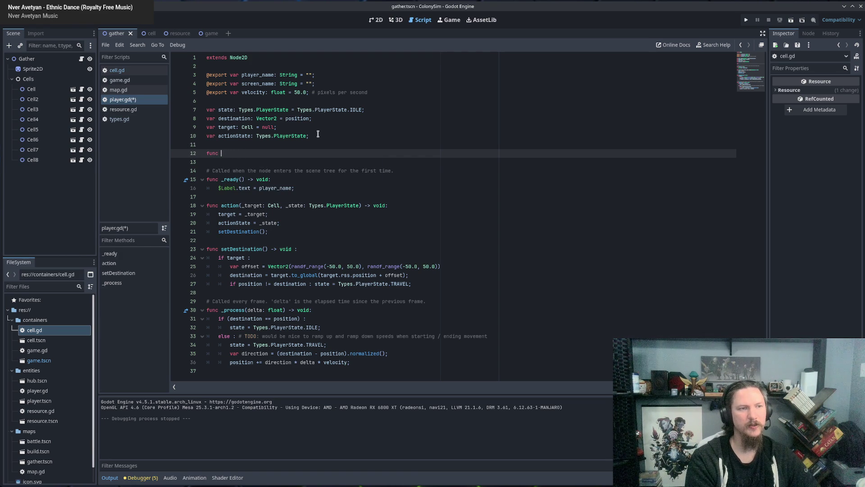
pyautogui.write('act() {')
pyautogui.write('-> void:')
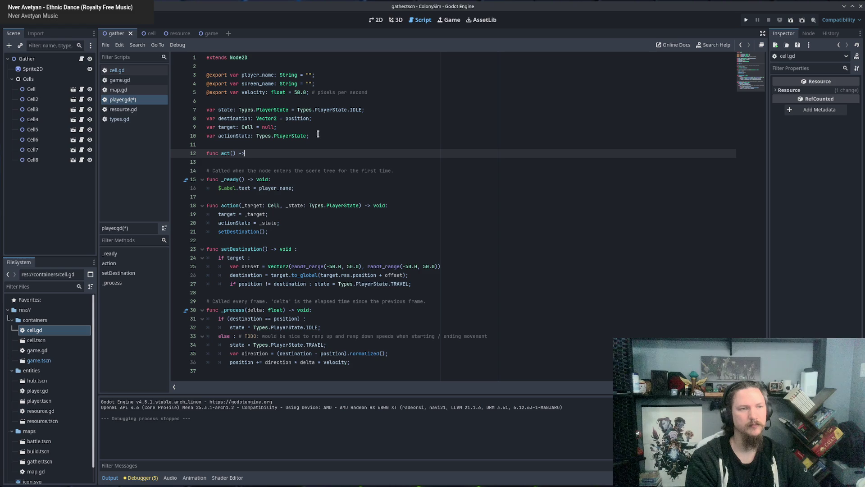
pyautogui.press('Return')
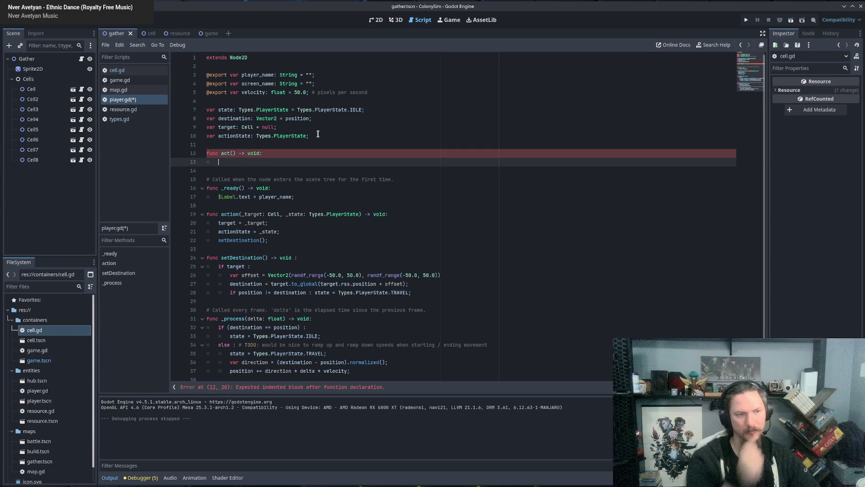
pyautogui.scroll(-1, 306, 144)
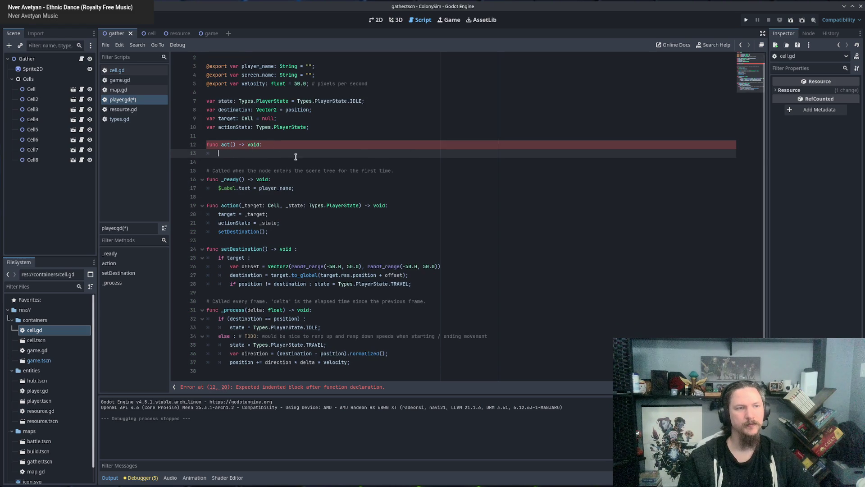
pyautogui.write('match state:')
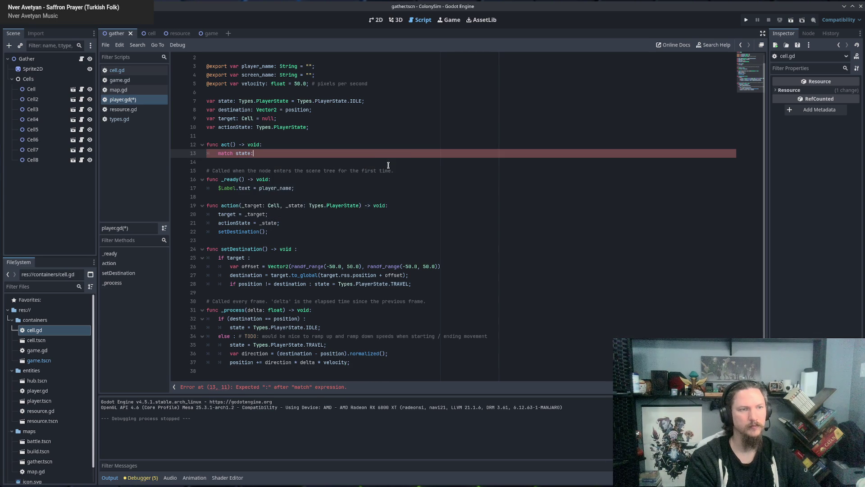
pyautogui.press('Return')
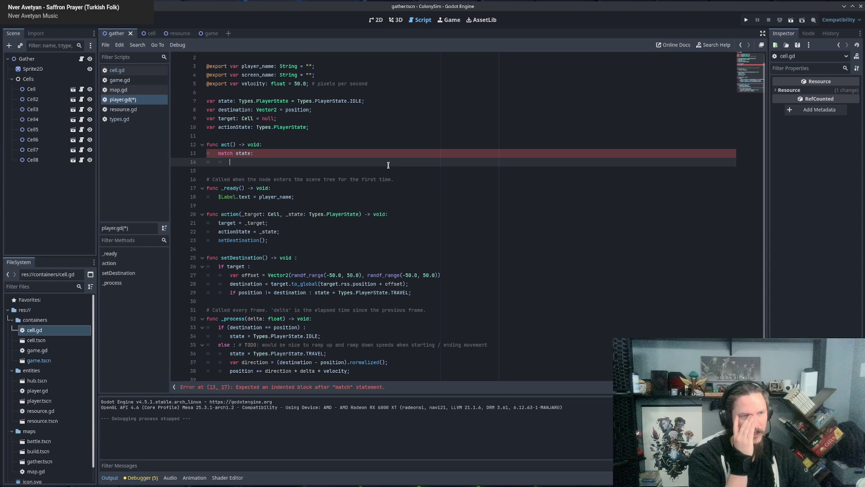
# Step: Add Types.PlayerState.IDLE and TRAVEL match cases, each containing pass
pyautogui.write('Types.PlayerState')
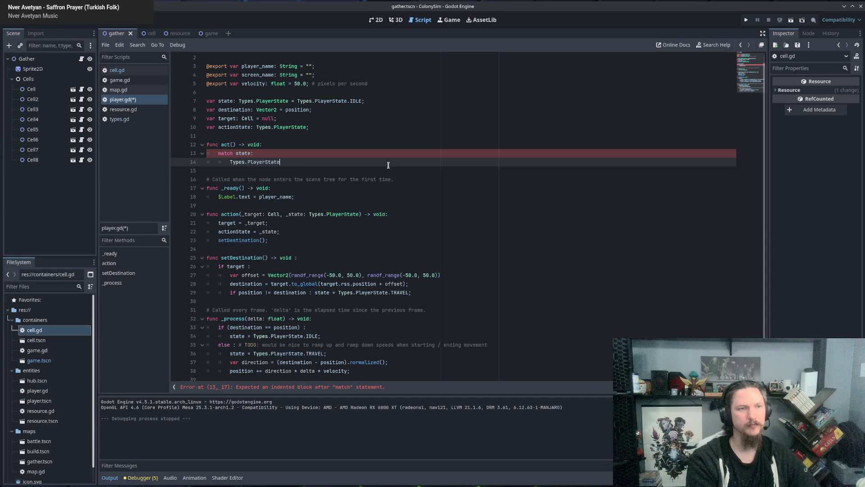
pyautogui.write('.')
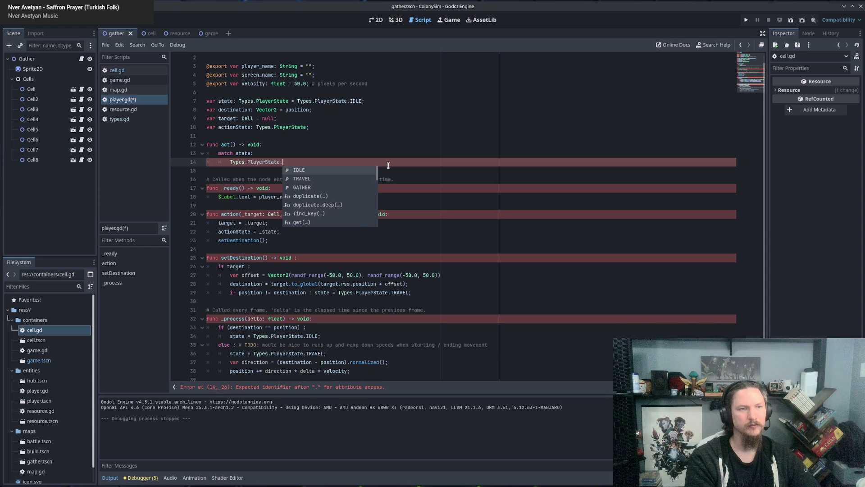
pyautogui.press('Return')
pyautogui.press('Return')
pyautogui.write('pass;')
pyautogui.press('Return')
pyautogui.write('Types.PlayerState.')
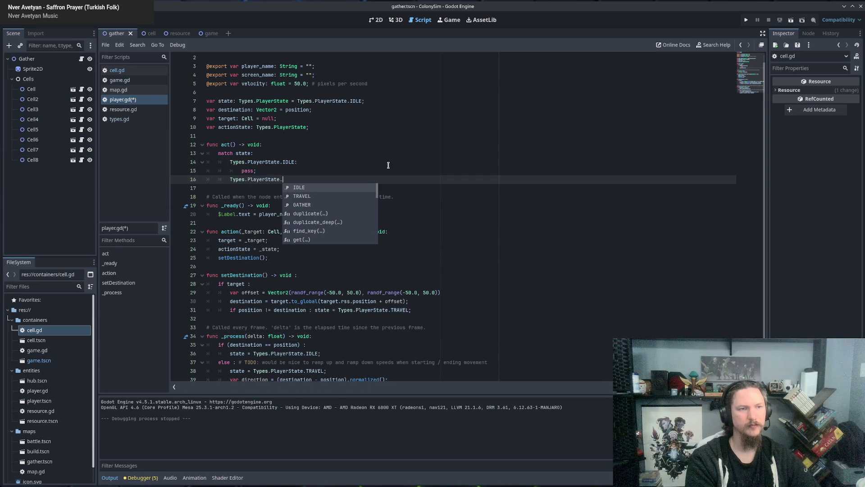
pyautogui.press('Down')
pyautogui.press('Return')
pyautogui.write(':')
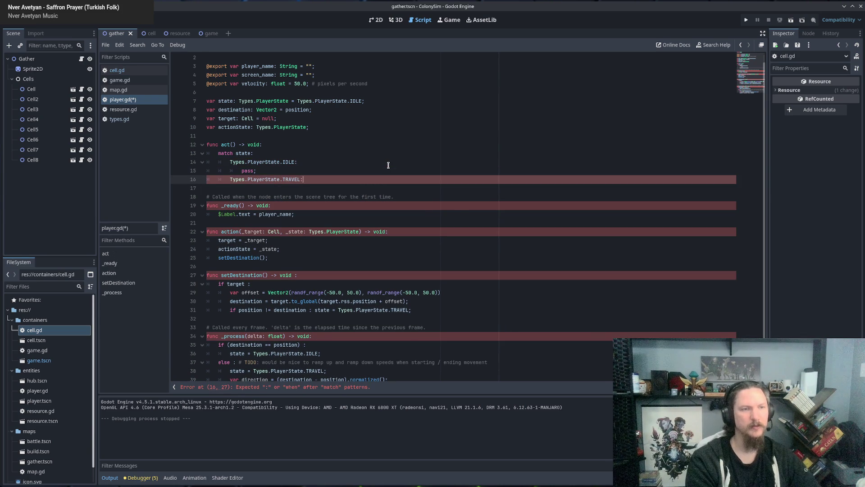
pyautogui.press('Return')
pyautogui.write('pass;')
pyautogui.press('Return')
pyautogui.press('BackSpace')
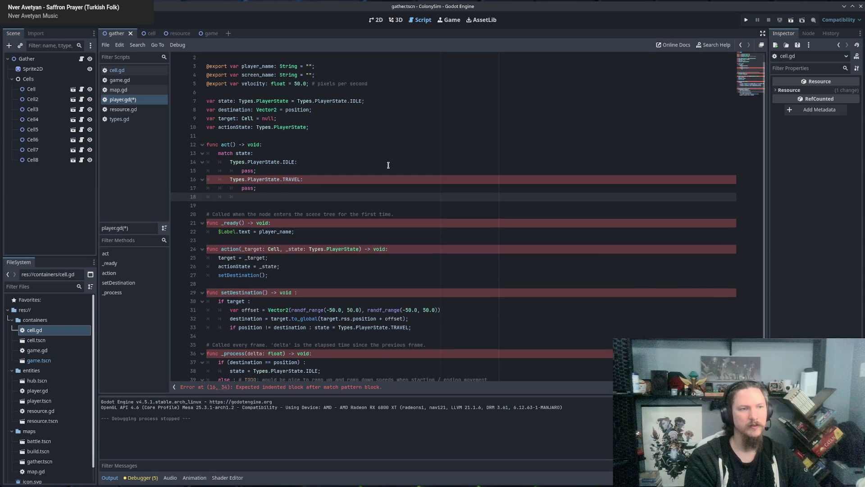
# Step: Add a Types.PlayerState.GATHER case and a default case, each with pass
pyautogui.write('Types.Play')
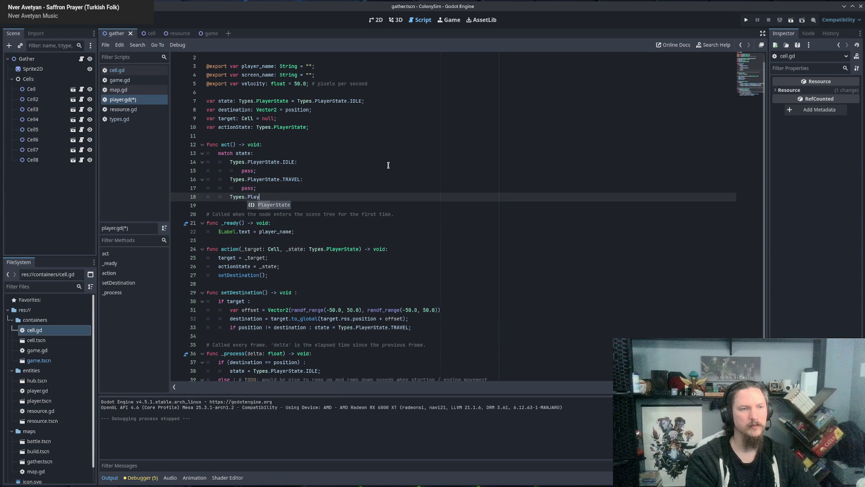
pyautogui.write('erState.G')
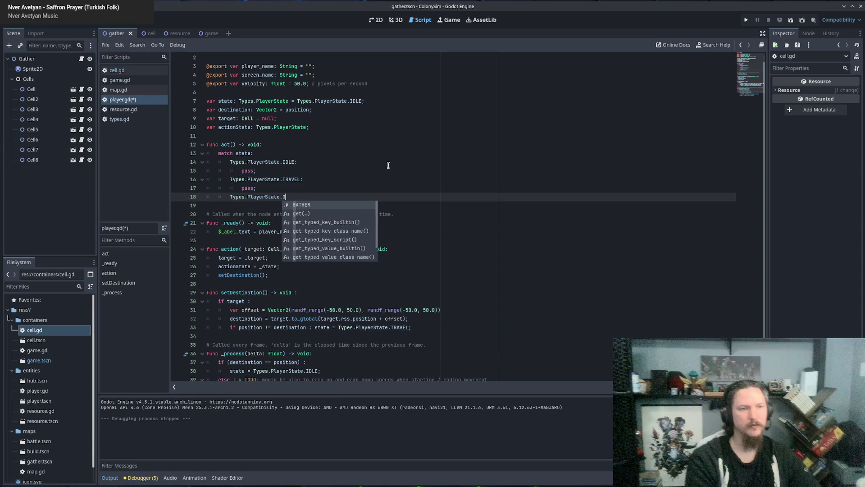
pyautogui.press('Return')
pyautogui.write(':')
pyautogui.press('Return')
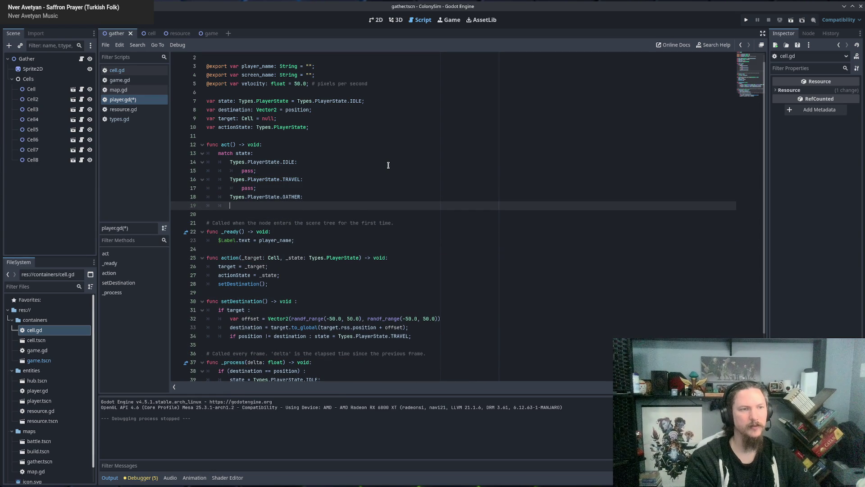
pyautogui.press('Tab')
pyautogui.write('pass;')
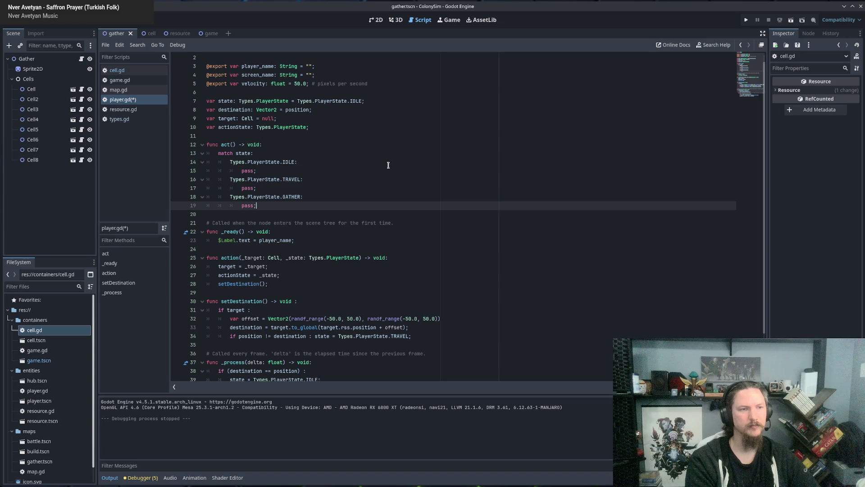
pyautogui.press('Return')
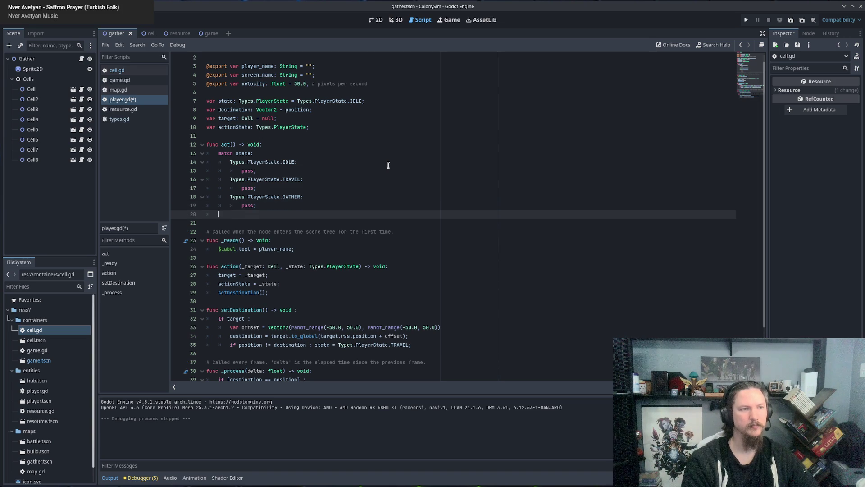
pyautogui.write('default:')
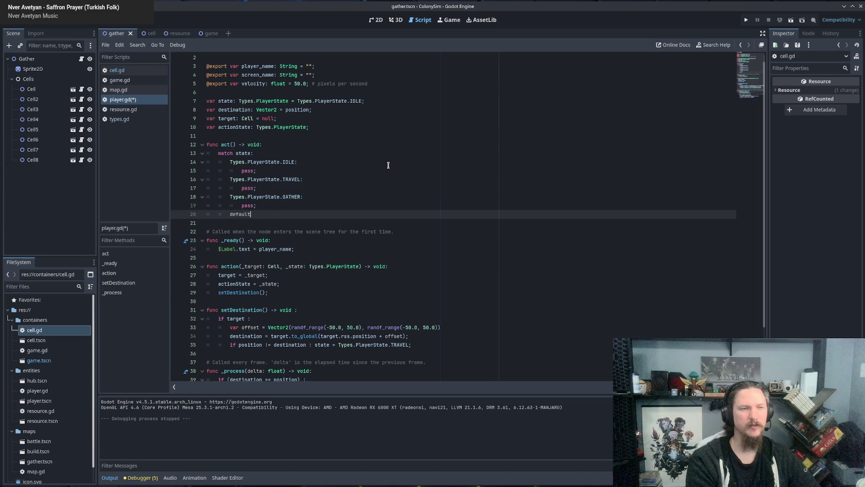
pyautogui.press('Return')
pyautogui.write('pass;')
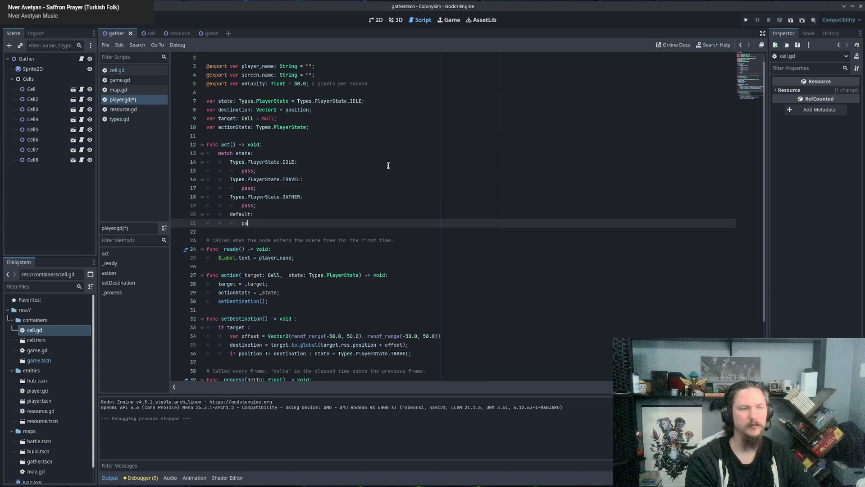
pyautogui.press('Return')
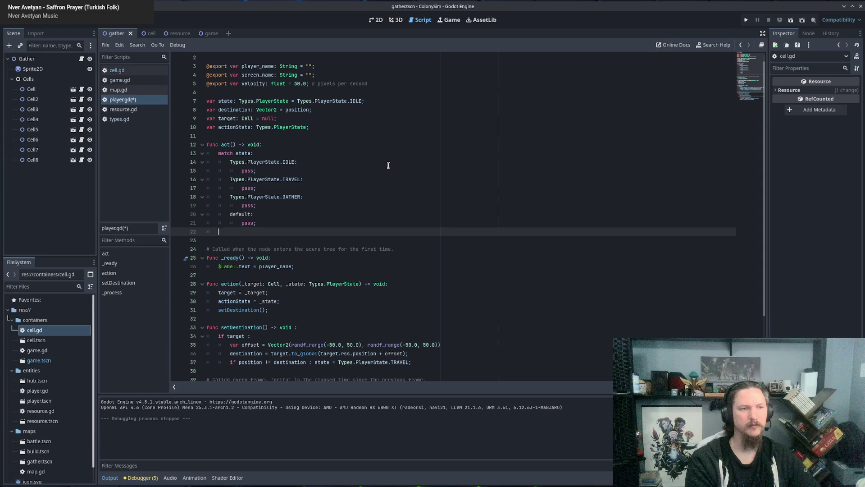
pyautogui.press('BackSpace')
pyautogui.press('BackSpace')
# Step: Delete the default case and the pass placeholder under IDLE
pyautogui.click(431, 127)
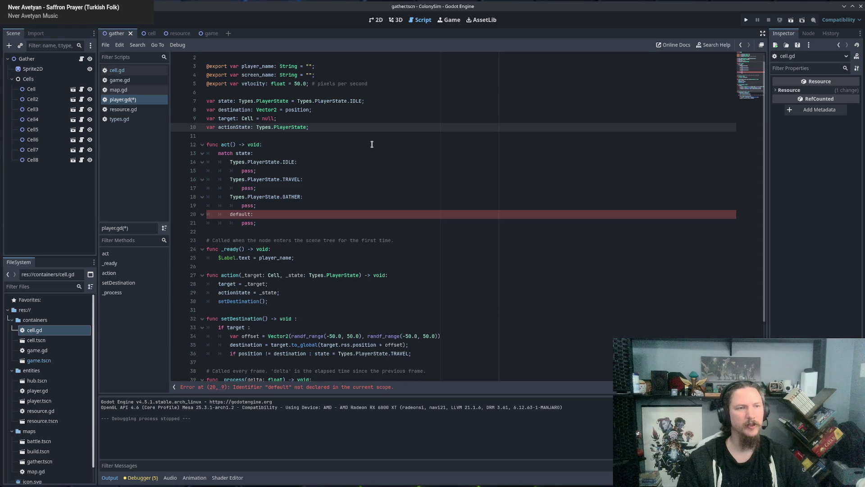
pyautogui.click(255, 222)
pyautogui.keyDown('shift'); pyautogui.click(264, 210); pyautogui.keyUp('shift')
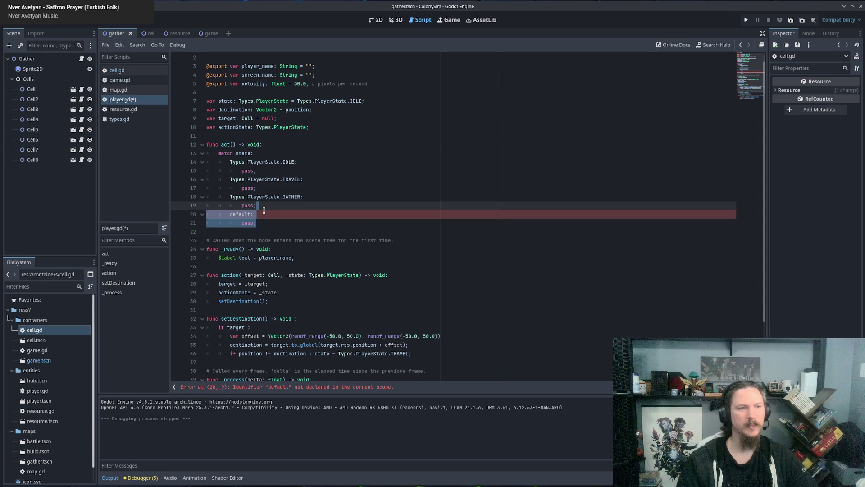
pyautogui.press('BackSpace')
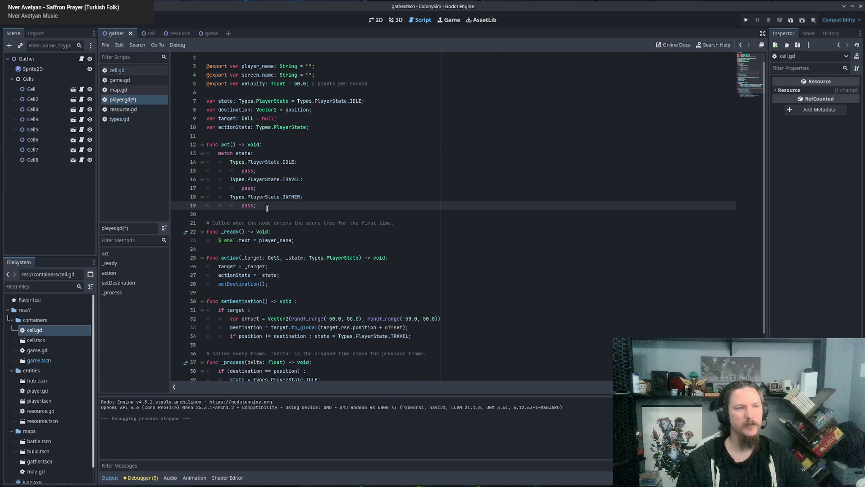
pyautogui.moveTo(275, 162); pyautogui.dragTo(286, 218)
pyautogui.click(298, 172)
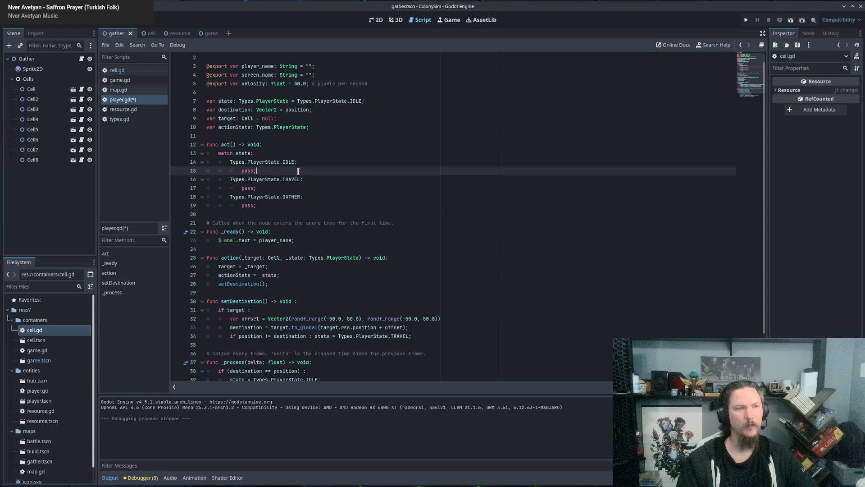
pyautogui.moveTo(242, 170); pyautogui.dragTo(268, 171)
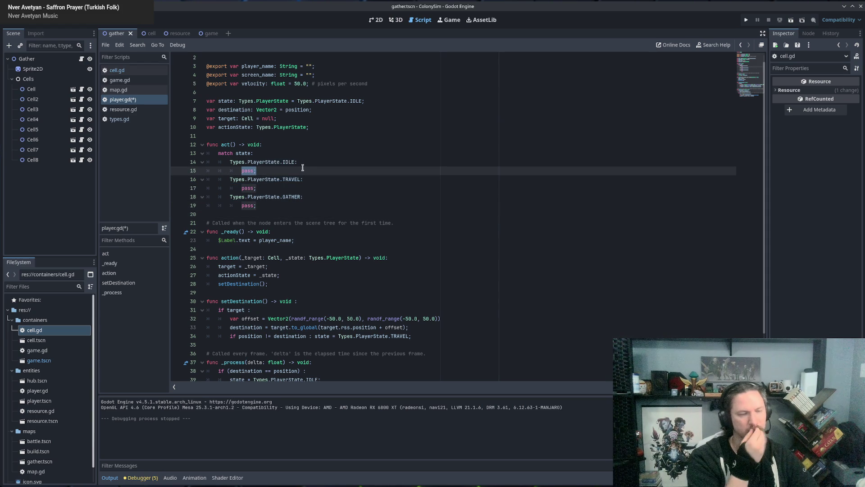
pyautogui.press('BackSpace')
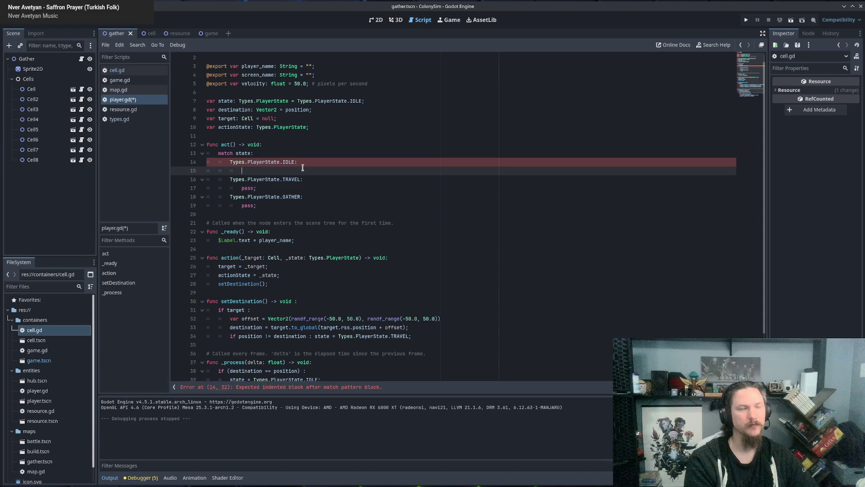
# Step: Under IDLE, write get_parent().remove_child(self); using autocomplete
pyautogui.write('get_pare')
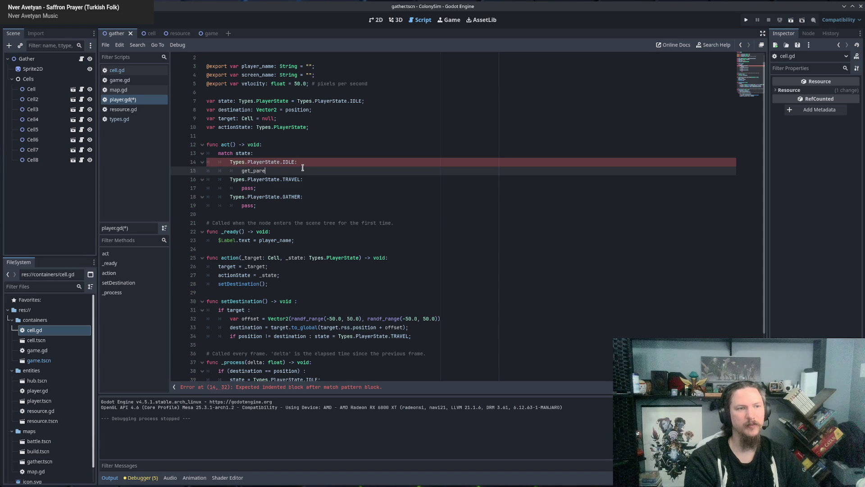
pyautogui.press('Return')
pyautogui.write('.remo')
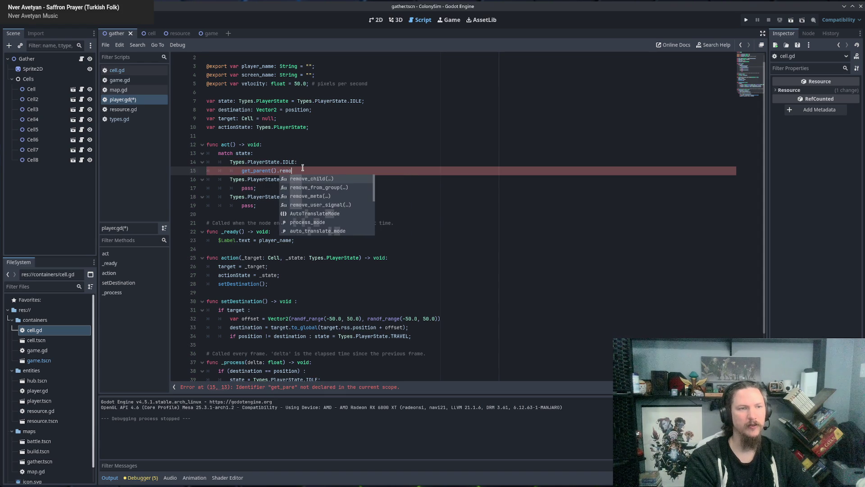
pyautogui.press('Return')
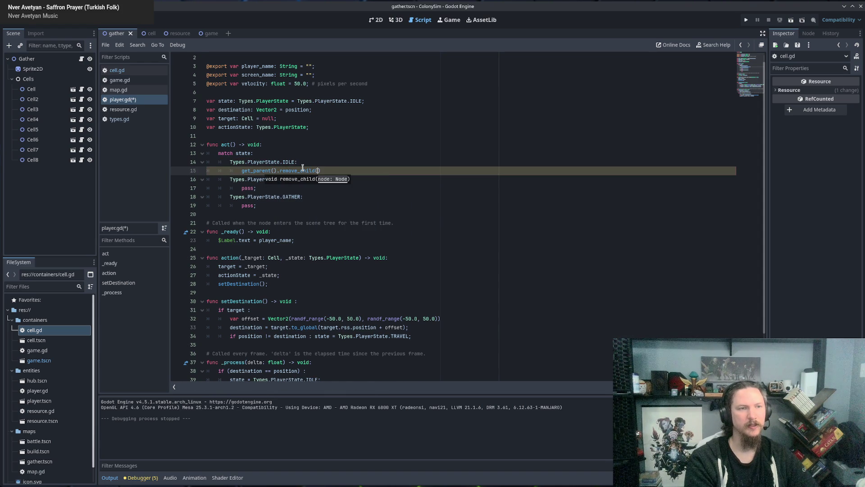
pyautogui.write('this')
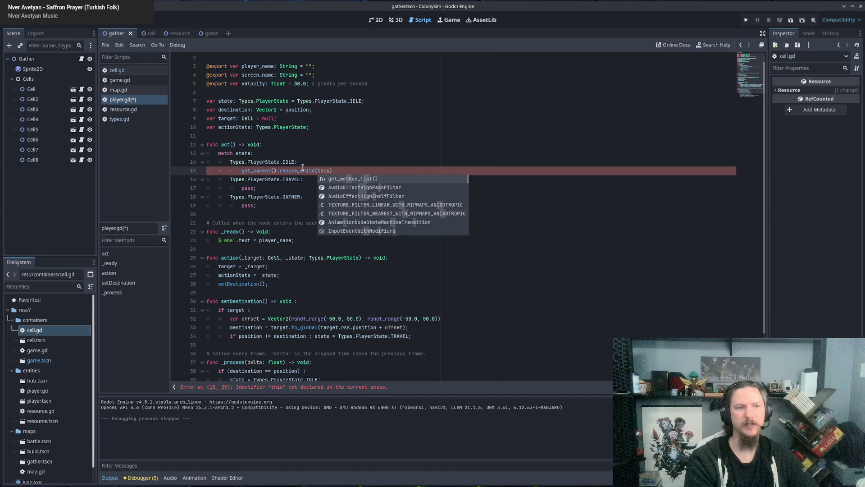
pyautogui.press('Escape')
pyautogui.press('BackSpace')
pyautogui.press('BackSpace')
pyautogui.press('BackSpace')
pyautogui.write('elf')
pyautogui.press('Escape')
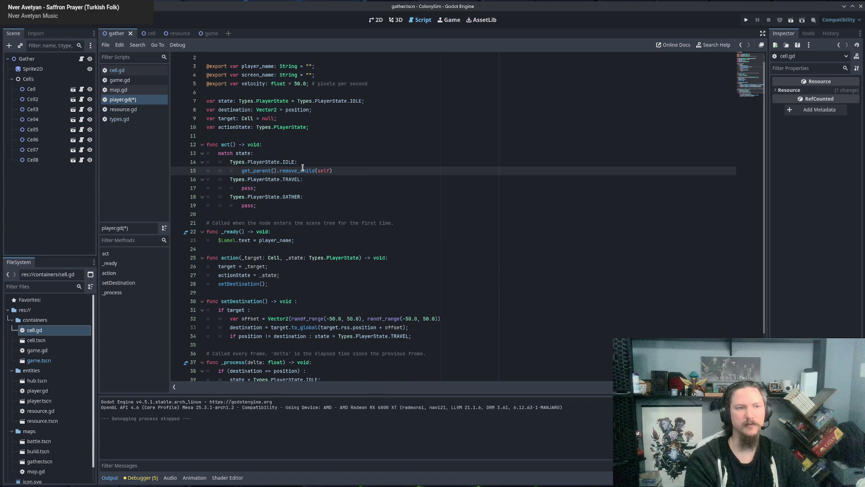
pyautogui.press('End')
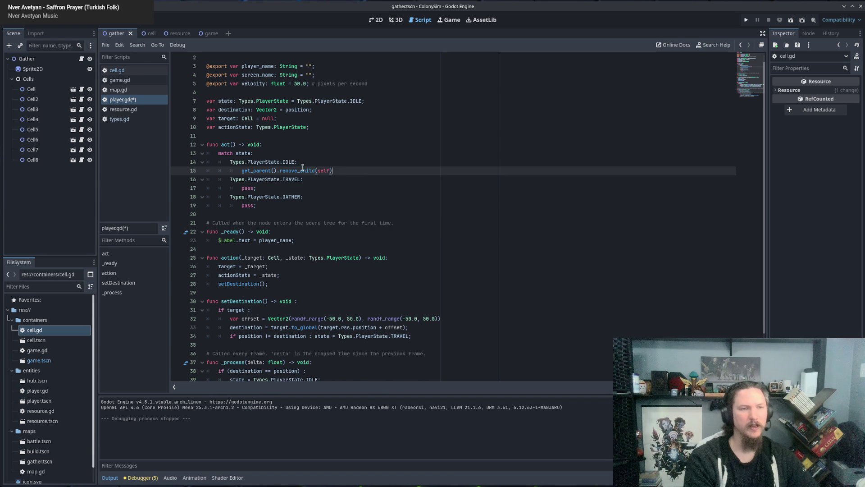
pyautogui.write(';')
pyautogui.press('Return')
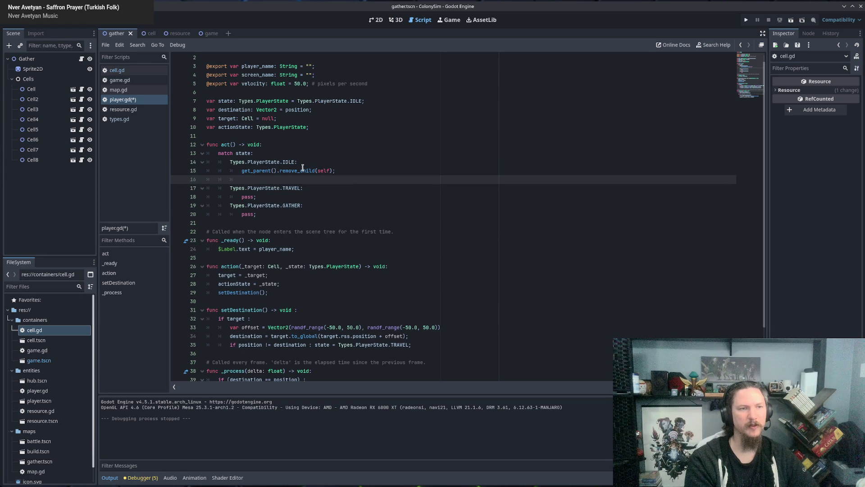
# Step: Add self.queue_free() and a break; line to the IDLE case
pyautogui.write('self.')
pyautogui.write('queue_free();')
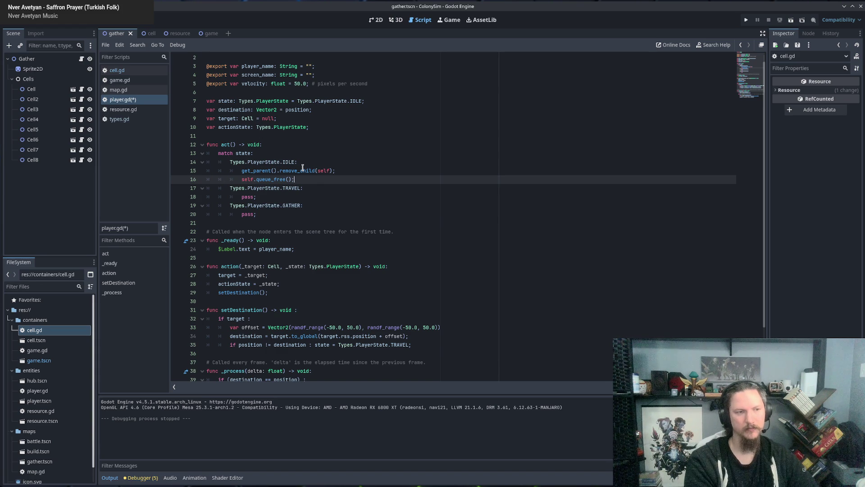
pyautogui.press('Return')
pyautogui.write('break;')
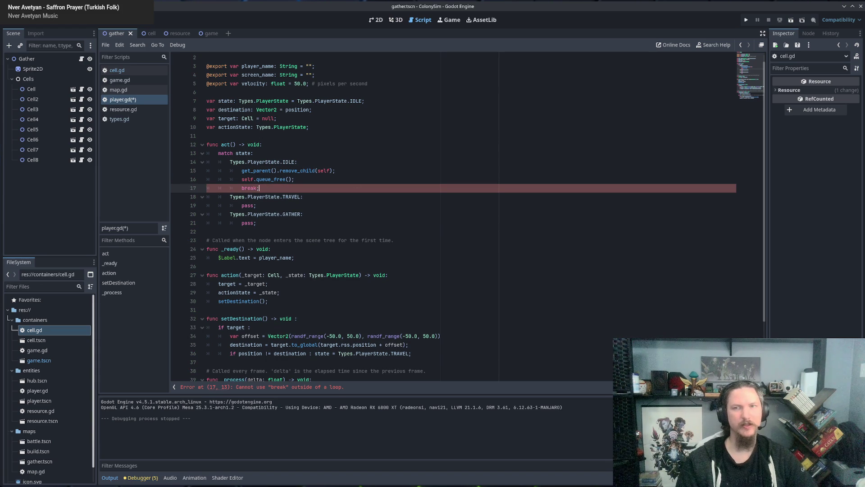
pyautogui.scroll(-3, 415, 211)
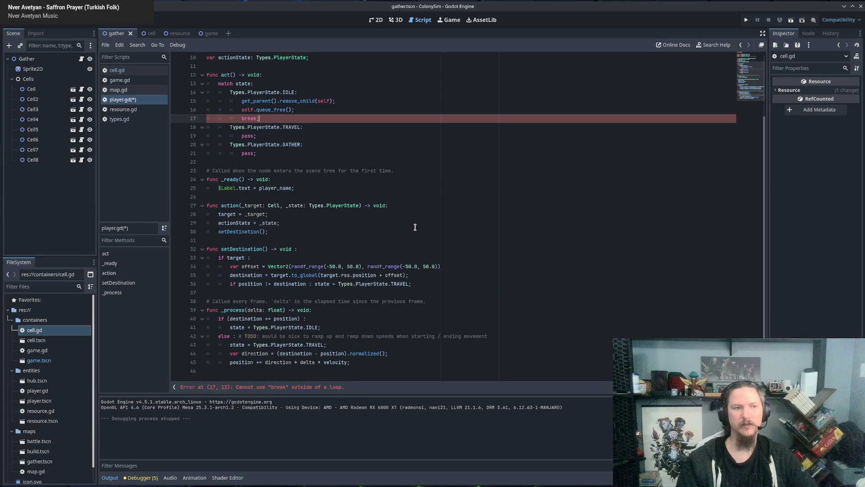
# Step: Briefly add a Types.PlayerState.TRAVEL pattern to the IDLE line, then remove it
pyautogui.scroll(3, 415, 227)
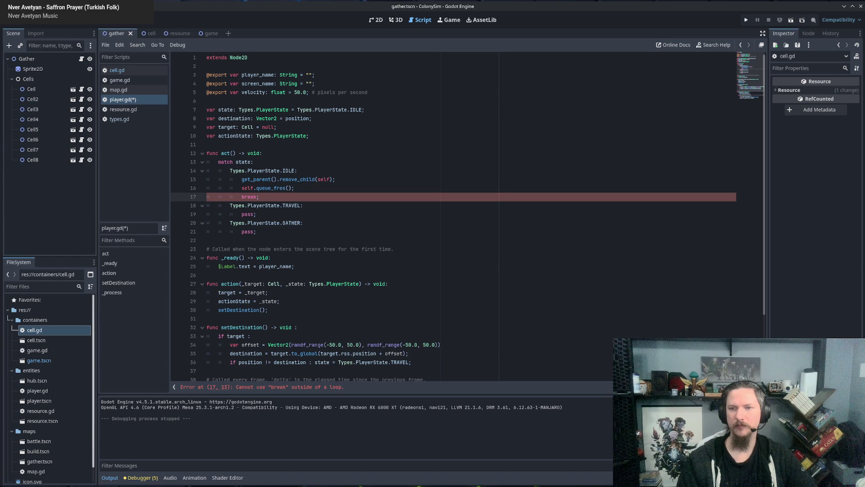
pyautogui.click(296, 170)
pyautogui.write(', Types.')
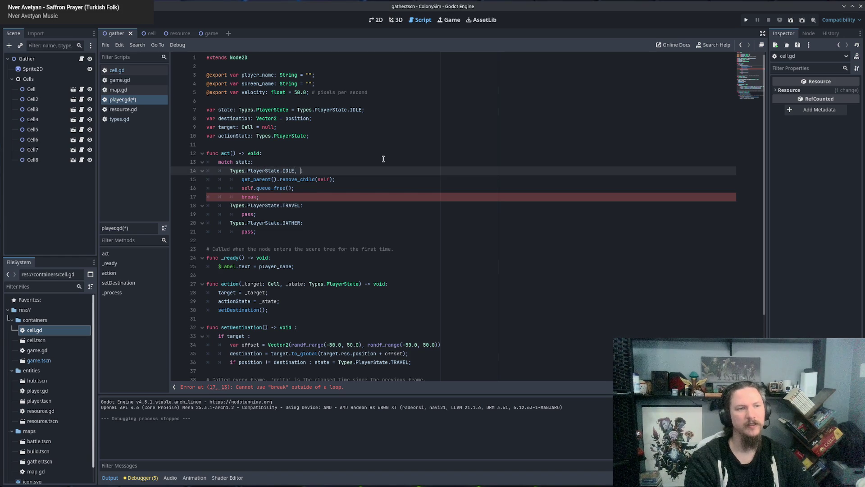
pyautogui.write('Pla')
pyautogui.press('Return')
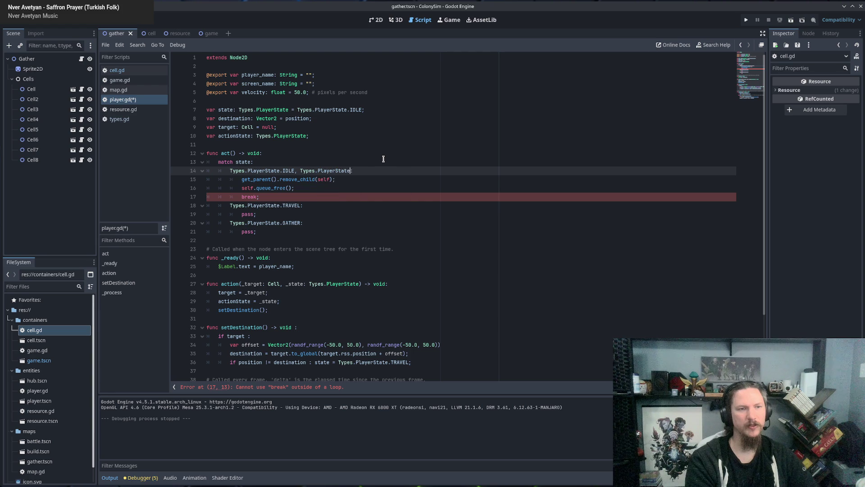
pyautogui.write('.TR')
pyautogui.press('Return')
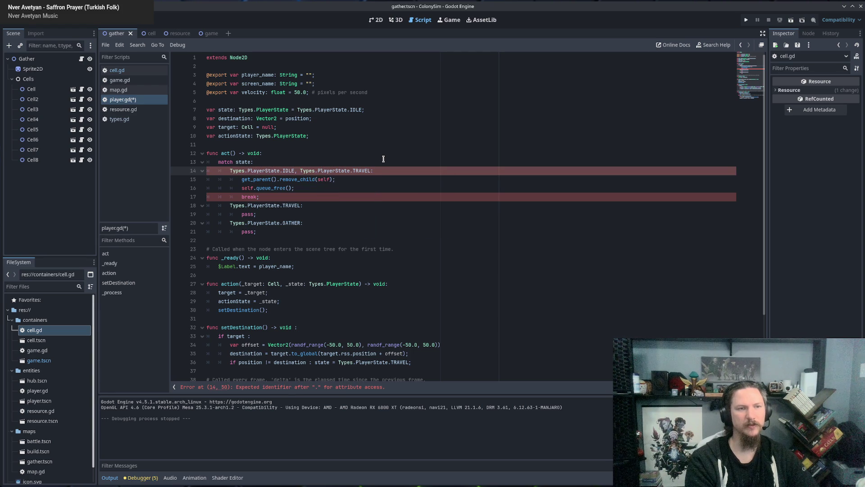
pyautogui.hotkey('ctrl', 'shift', 'Left')
pyautogui.hotkey('ctrl', 'shift', 'Left')
pyautogui.hotkey('ctrl', 'shift', 'Left')
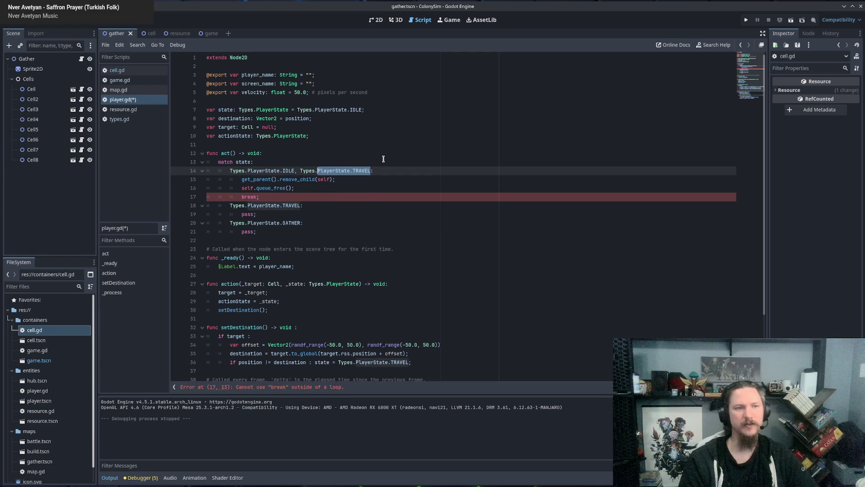
pyautogui.press('BackSpace')
pyautogui.press('BackSpace')
pyautogui.press('BackSpace')
# Step: Delete the break; line from the IDLE case
pyautogui.click(469, 248)
pyautogui.click(308, 196)
pyautogui.moveTo(309, 197); pyautogui.dragTo(347, 188)
pyautogui.press('BackSpace')
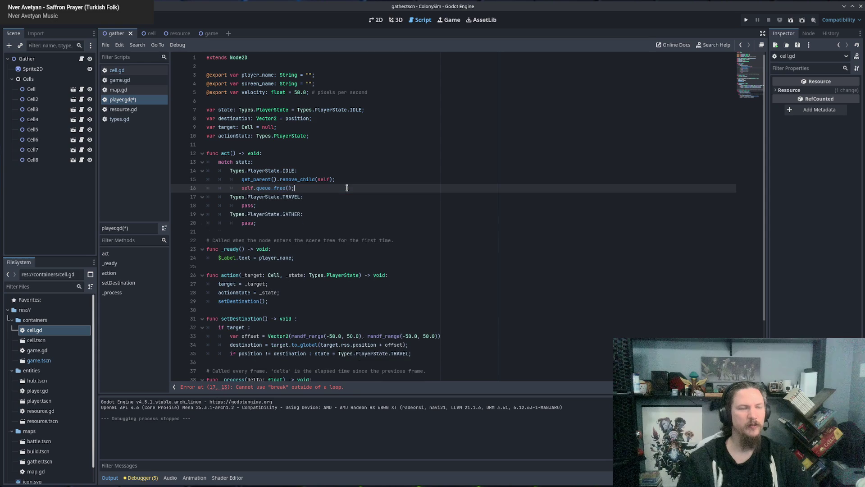
pyautogui.moveTo(230, 170); pyautogui.dragTo(331, 187)
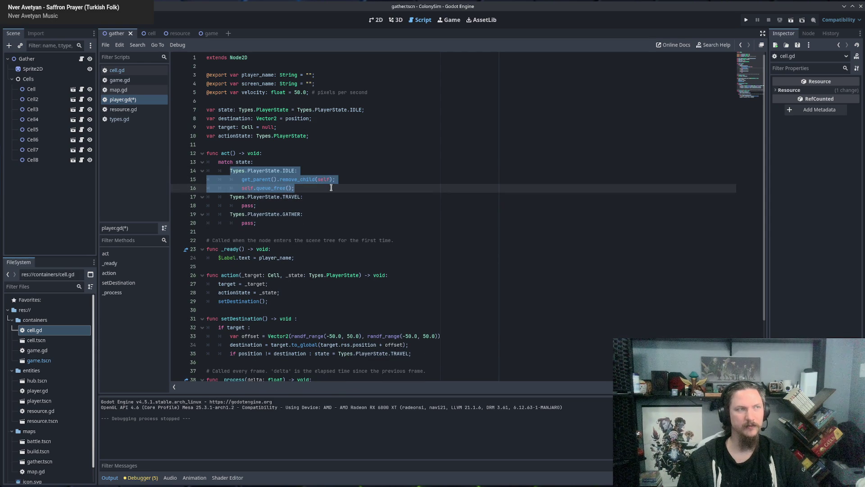
# Step: Retype the pass; statement on TRAVEL's body line 18
pyautogui.click(300, 188)
pyautogui.scroll(-2, 312, 186)
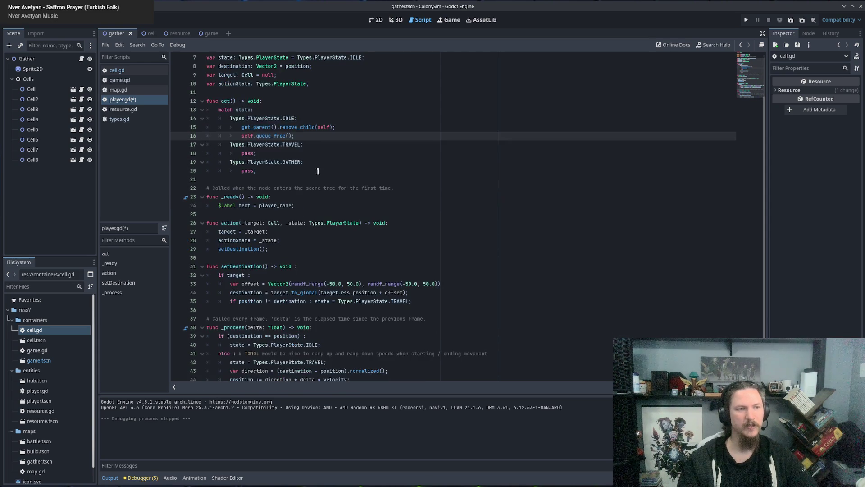
pyautogui.click(267, 153)
pyautogui.press('Home')
pyautogui.press('Left')
pyautogui.press('Right')
pyautogui.hotkey('shift', 'End')
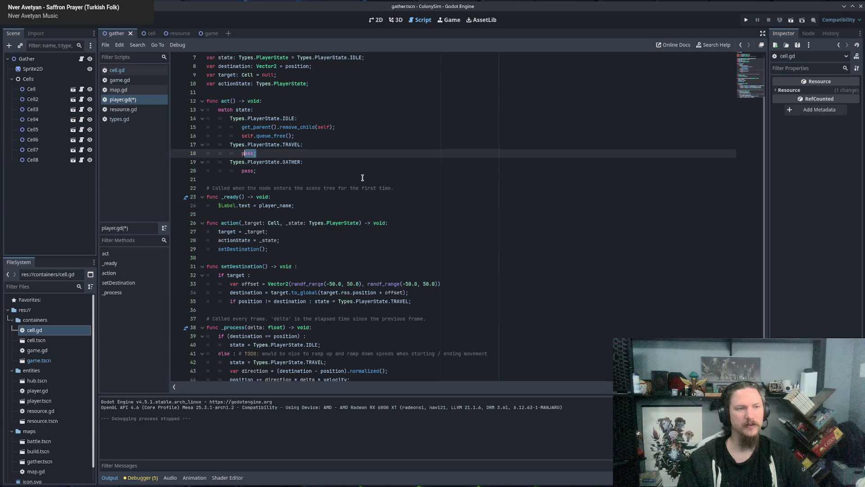
pyautogui.write('p')
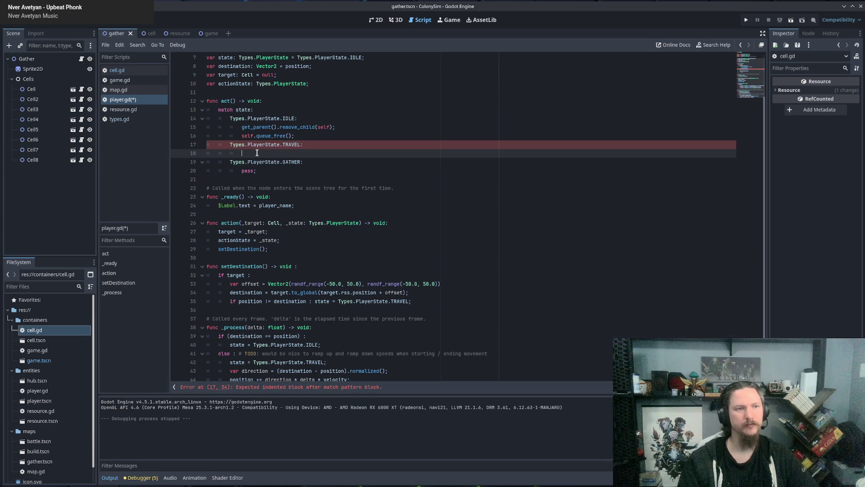
pyautogui.write('pass;')
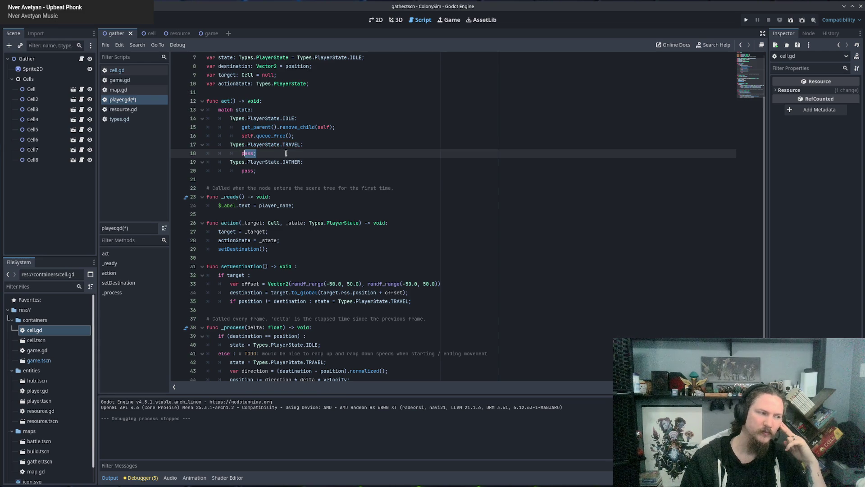
# Step: Review the _process body, then delete the pass statement under GATHER
pyautogui.scroll(-1, 270, 203)
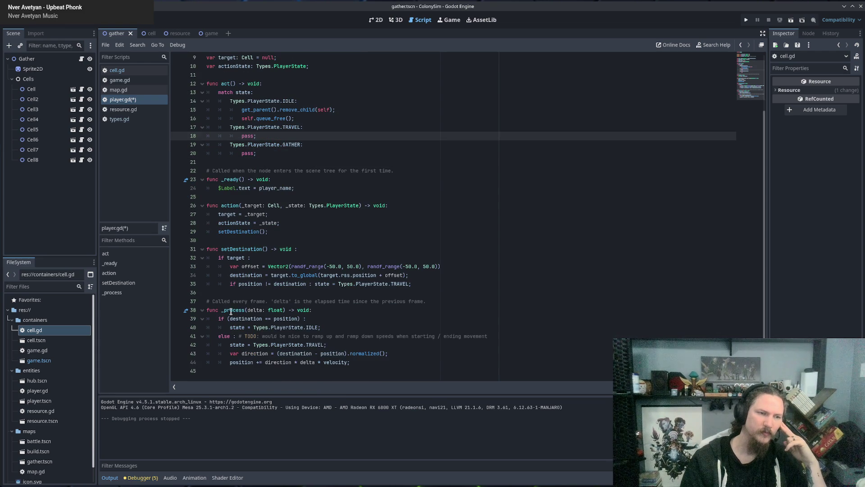
pyautogui.moveTo(231, 311); pyautogui.dragTo(285, 379)
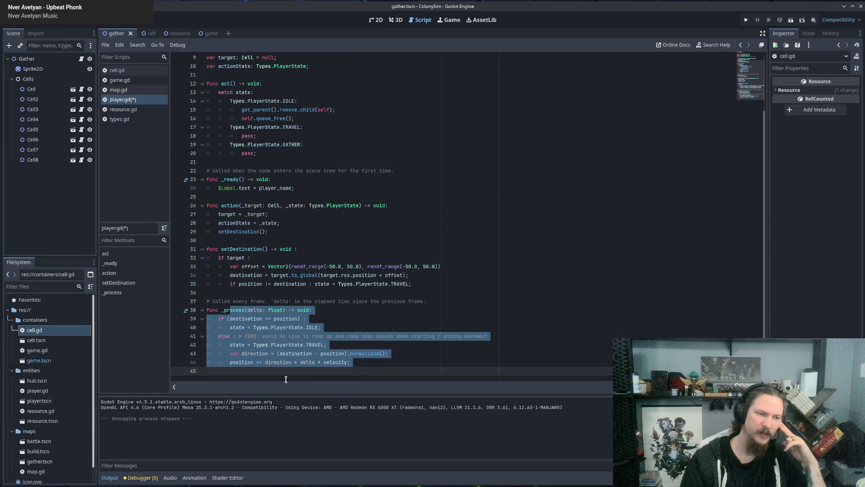
pyautogui.click(279, 372)
pyautogui.scroll(4, 238, 180)
pyautogui.click(248, 207)
pyautogui.moveTo(268, 224); pyautogui.dragTo(226, 222)
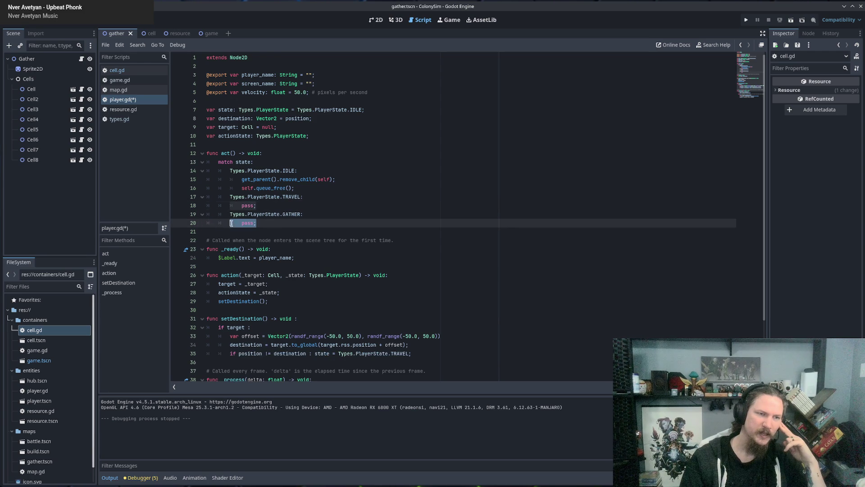
pyautogui.press('BackSpace')
# Step: Start the GATHER branch with 'if position == destination' and an indented body line
pyautogui.write('if (')
pyautogui.press('BackSpace')
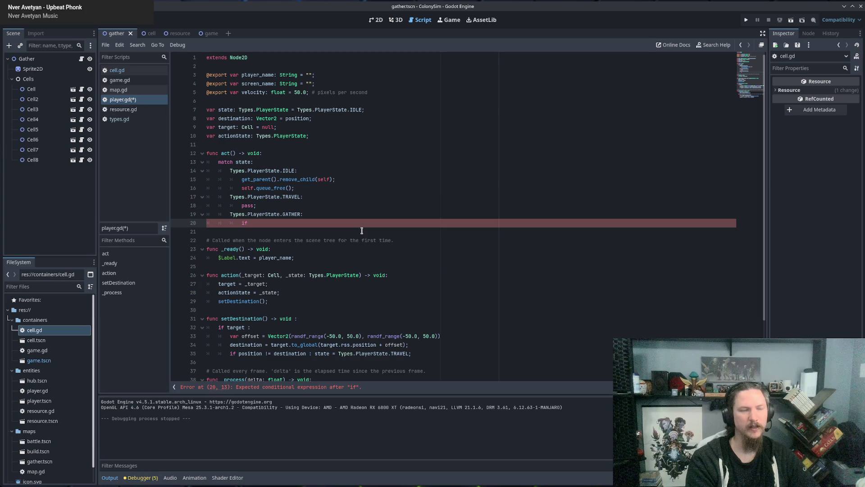
pyautogui.write('dest')
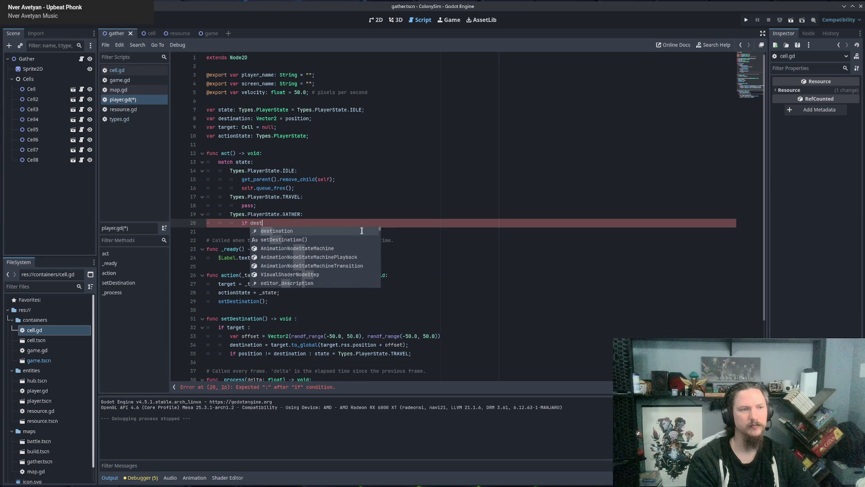
pyautogui.press('BackSpace')
pyautogui.press('BackSpace')
pyautogui.press('BackSpace')
pyautogui.press('BackSpace')
pyautogui.write('position == destination :')
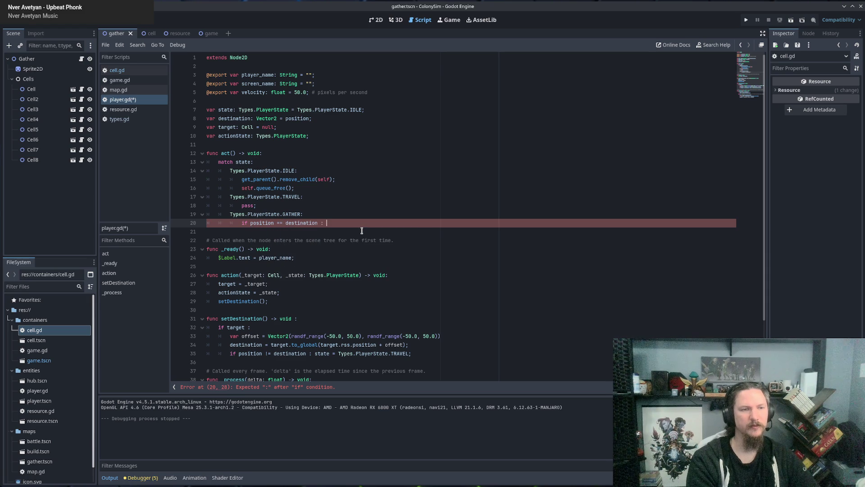
pyautogui.press('Return')
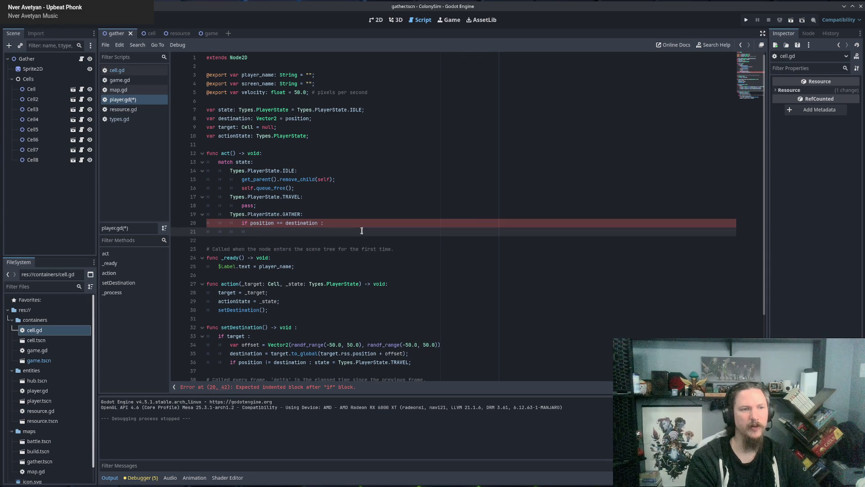
# Step: Delete the setDestination function and its call inside action()
pyautogui.scroll(-3, 361, 230)
pyautogui.click(352, 231)
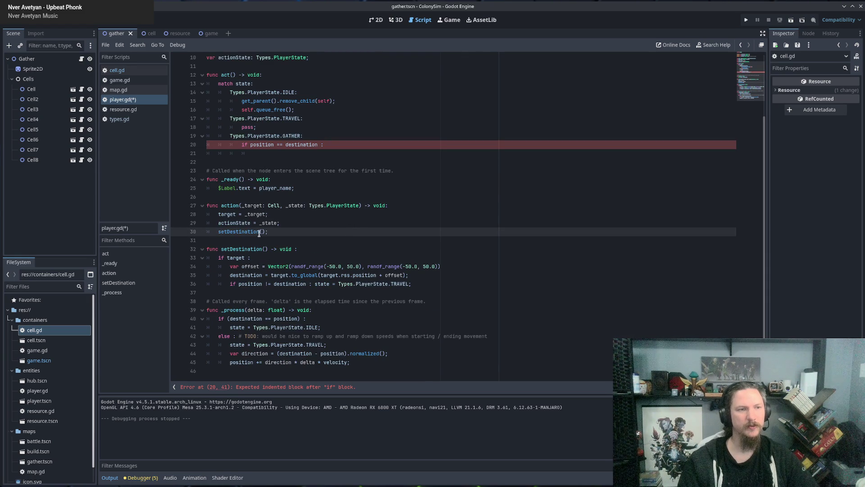
pyautogui.doubleClick(227, 248)
pyautogui.click(235, 259)
pyautogui.doubleClick(233, 258)
pyautogui.click(235, 268)
pyautogui.press('Down')
pyautogui.press('Down')
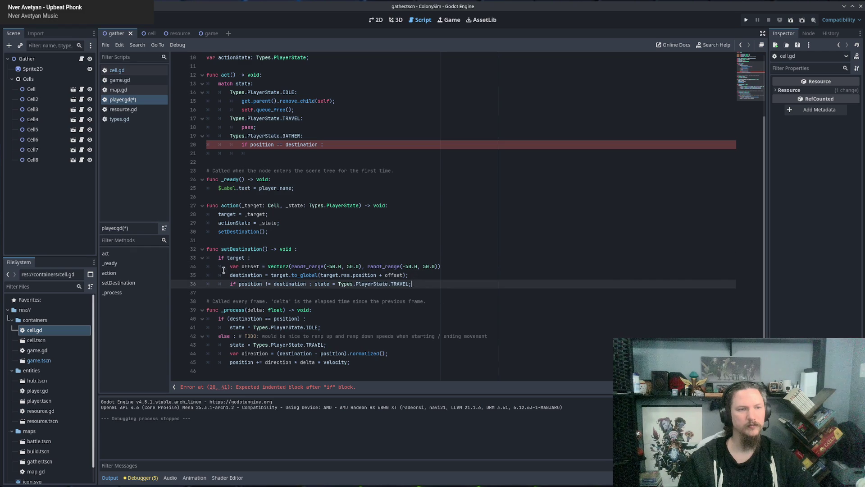
pyautogui.keyDown('shift'); pyautogui.click(230, 266); pyautogui.keyUp('shift')
pyautogui.press('BackSpace')
pyautogui.hotkey('shift', 'Up')
pyautogui.hotkey('shift', 'Up')
pyautogui.hotkey('shift', 'Up')
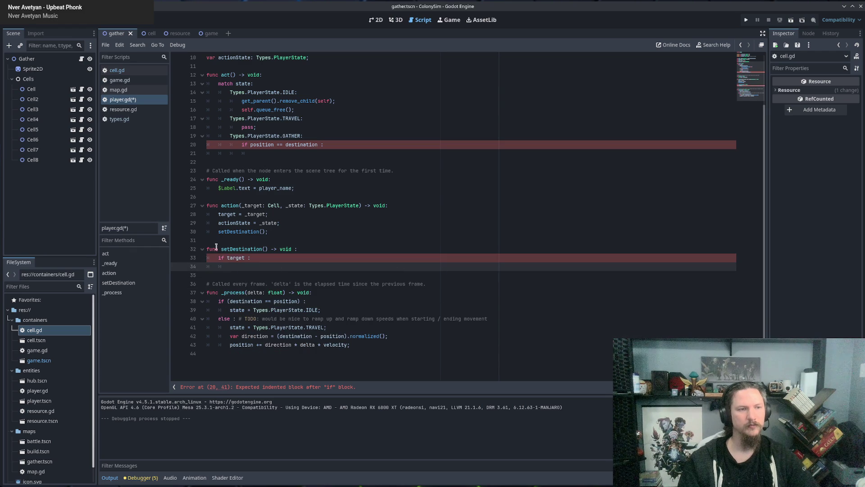
pyautogui.press('BackSpace')
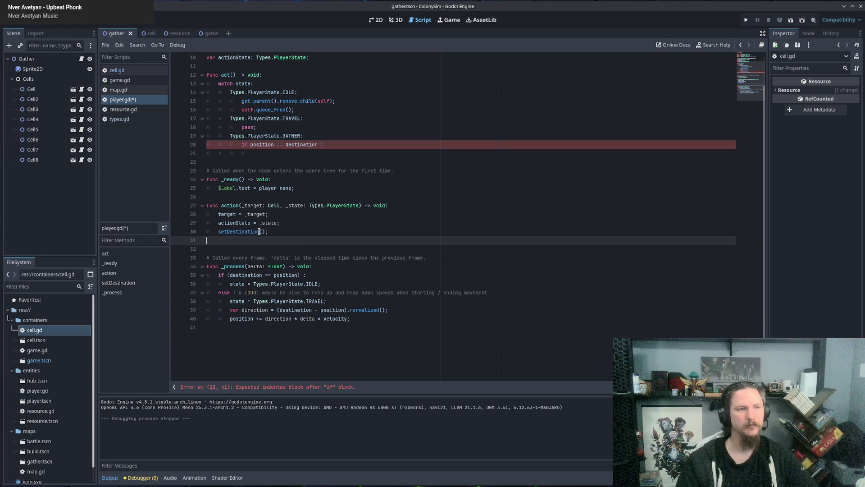
pyautogui.press('BackSpace')
pyautogui.hotkey('shift', 'Up')
pyautogui.press('BackSpace')
# Step: Paste the offset and destination lines under the position check and indent them
pyautogui.scroll(3, 295, 223)
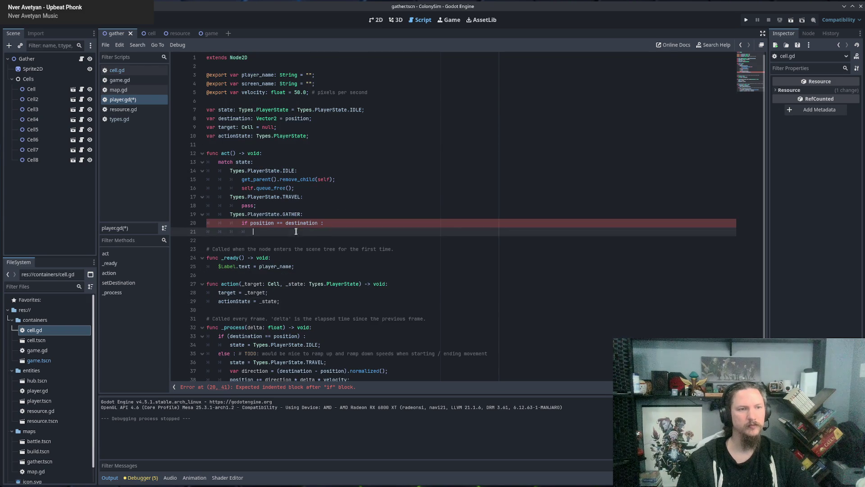
pyautogui.click(294, 231)
pyautogui.hotkey('ctrl', 'v')
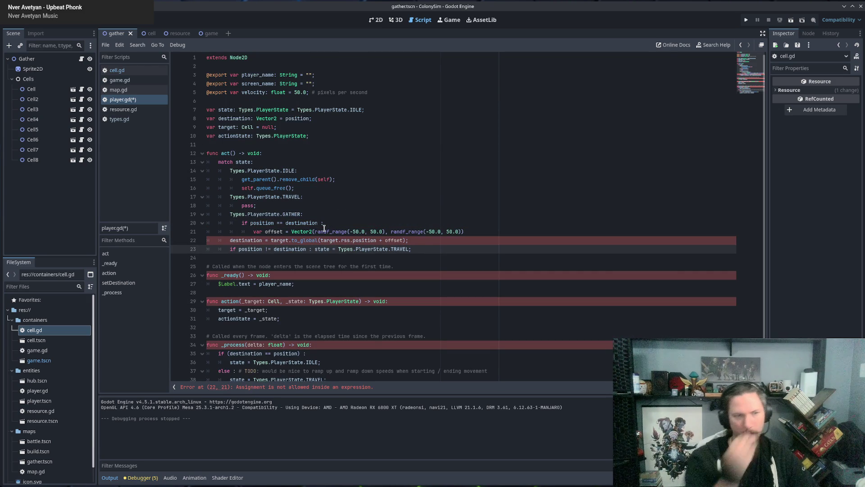
pyautogui.hotkey('shift', 'Up')
pyautogui.press('Tab')
pyautogui.click(345, 223)
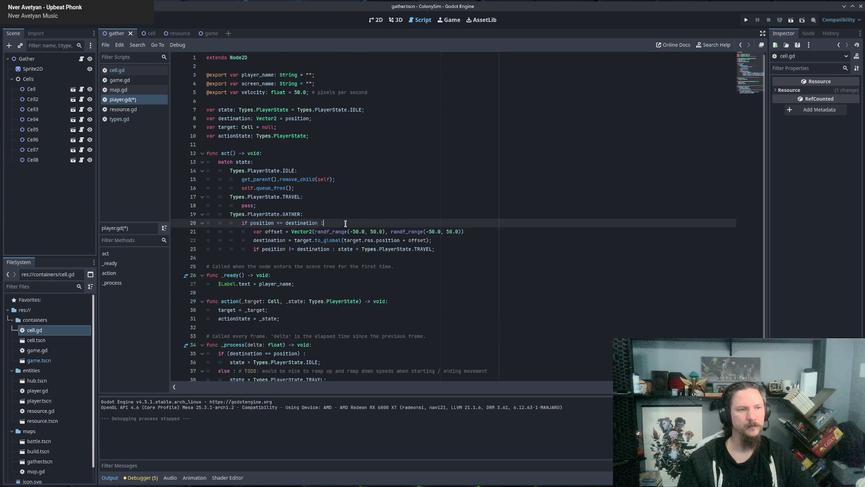
# Step: Close the offset line in the GATHER branch by appending ');'
pyautogui.scroll(-2, 345, 224)
pyautogui.doubleClick(263, 188)
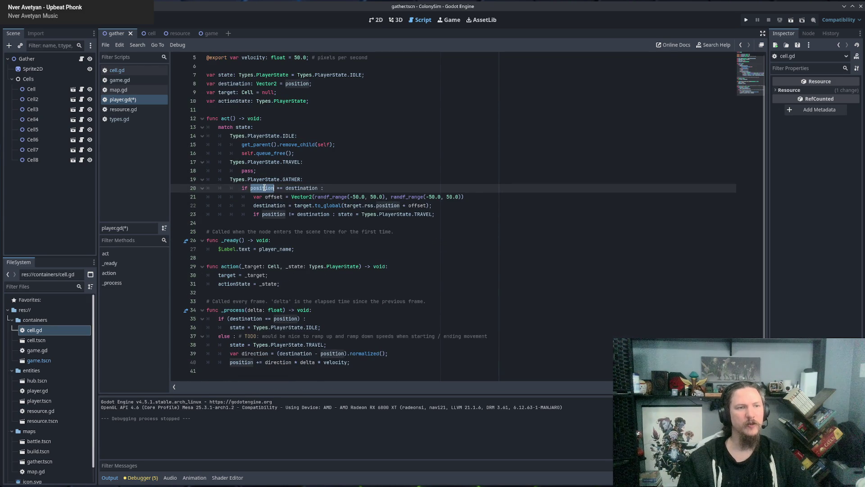
pyautogui.moveTo(264, 188); pyautogui.dragTo(301, 189)
pyautogui.click(301, 188)
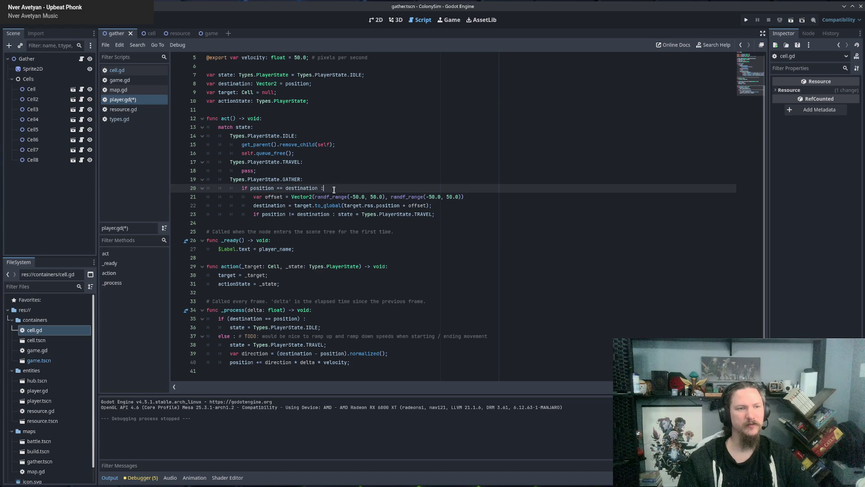
pyautogui.doubleClick(292, 178)
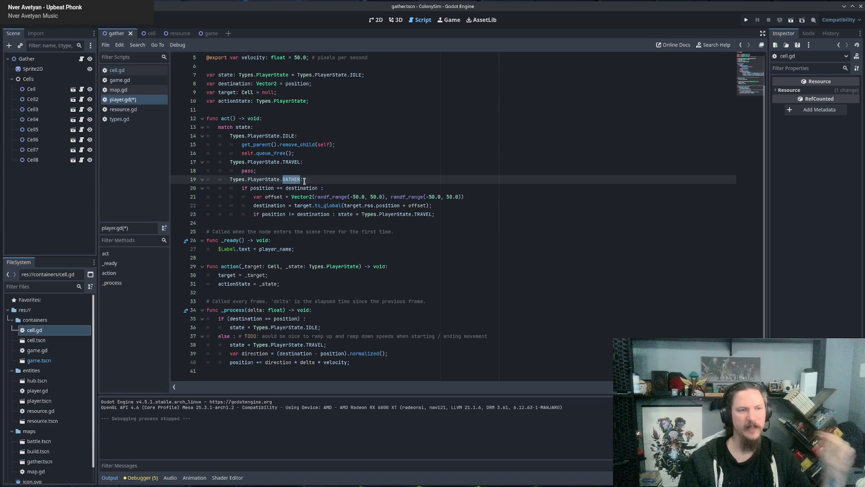
pyautogui.click(361, 189)
pyautogui.click(255, 196)
pyautogui.doubleClick(273, 197)
pyautogui.click(307, 189)
pyautogui.tripleClick(484, 196)
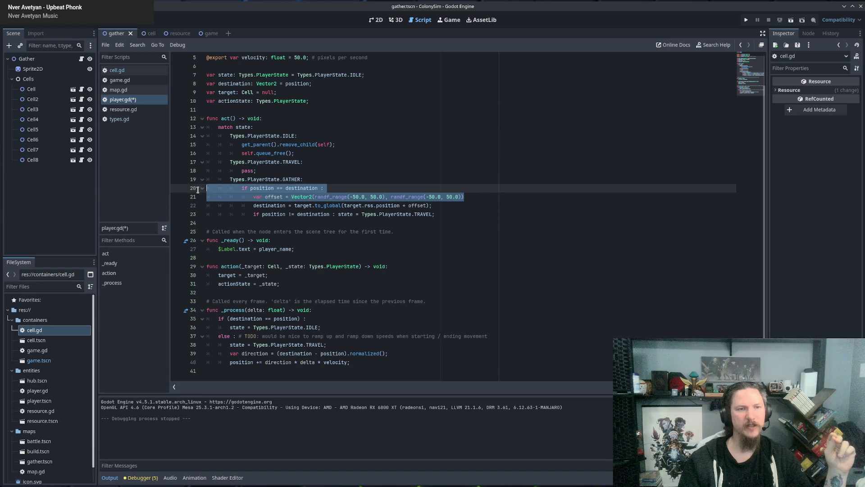
pyautogui.click(511, 194)
pyautogui.write(');')
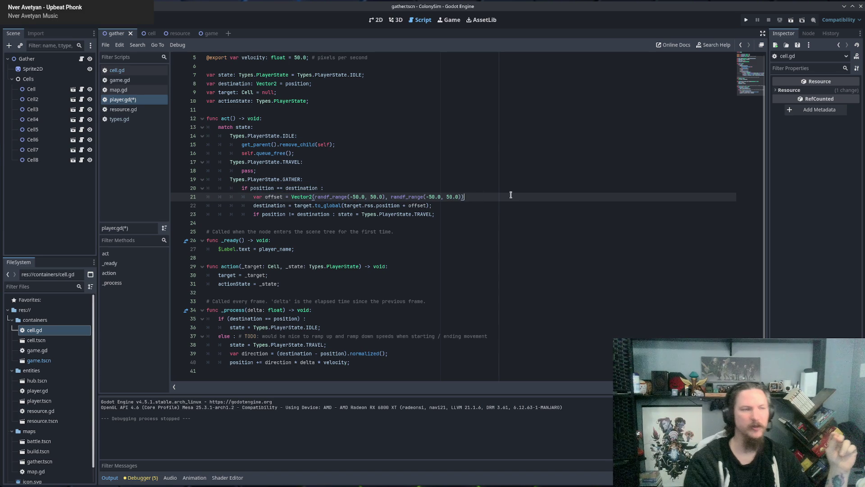
# Step: Delete the 'position != destination' condition from line 23
pyautogui.doubleClick(261, 205)
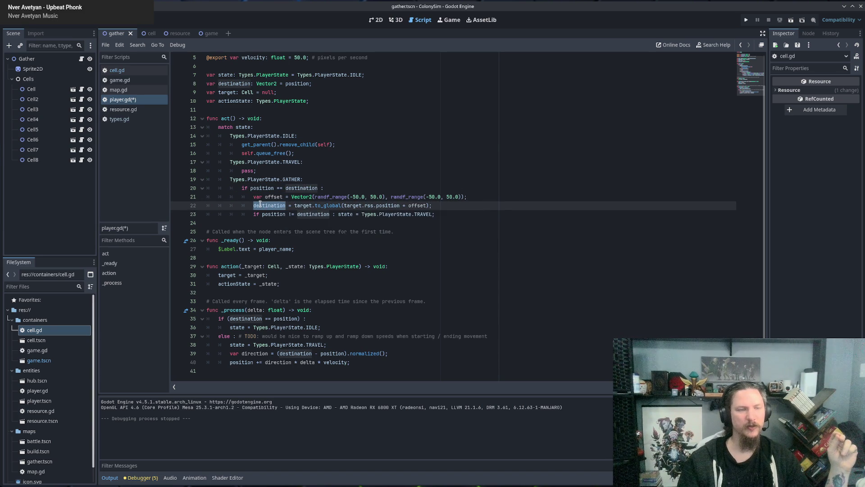
pyautogui.doubleClick(298, 205)
pyautogui.doubleClick(226, 91)
pyautogui.click(308, 208)
pyautogui.doubleClick(320, 205)
pyautogui.moveTo(345, 205); pyautogui.dragTo(379, 206)
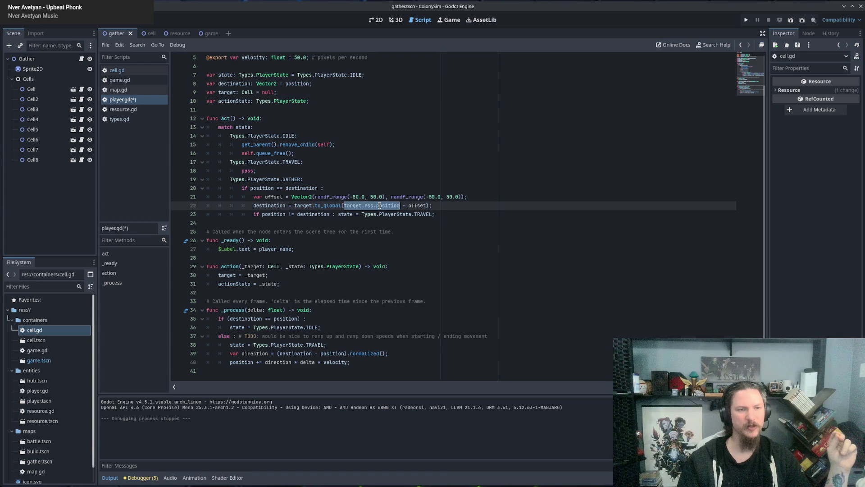
pyautogui.doubleClick(414, 206)
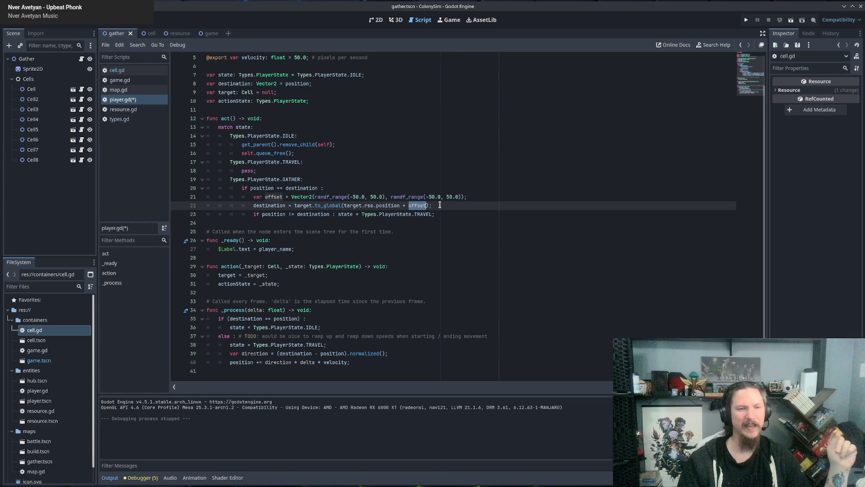
pyautogui.click(440, 205)
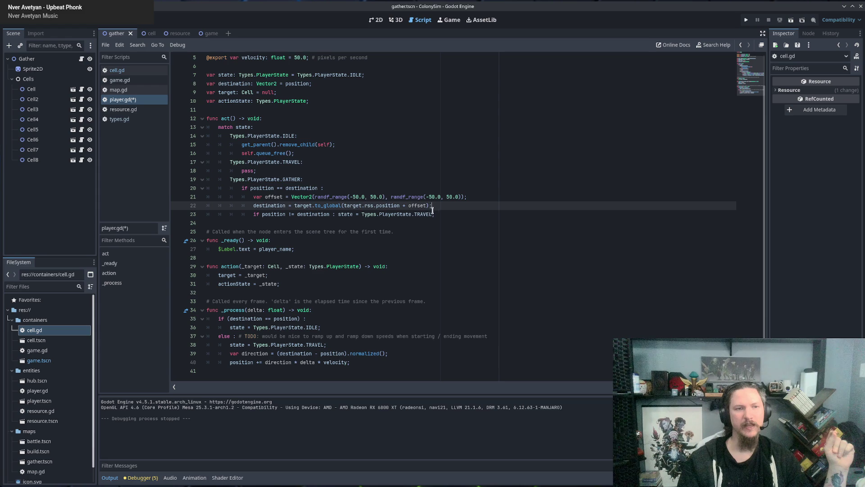
pyautogui.moveTo(337, 215); pyautogui.dragTo(255, 214)
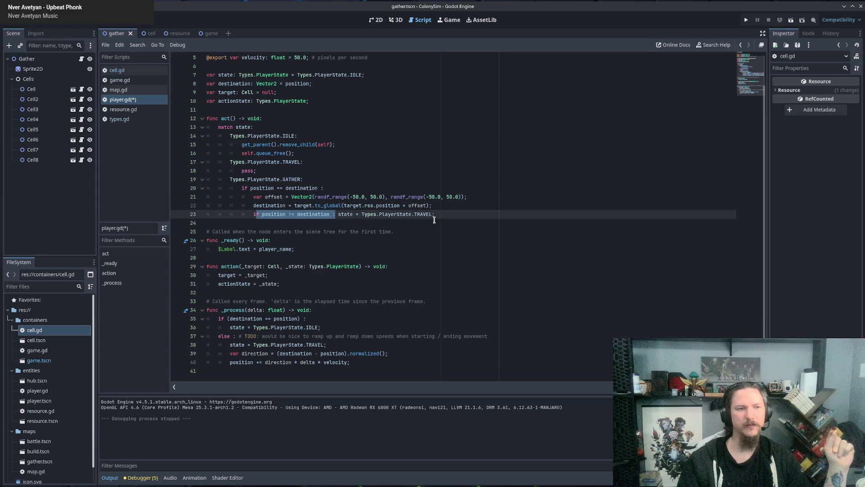
pyautogui.press('BackSpace')
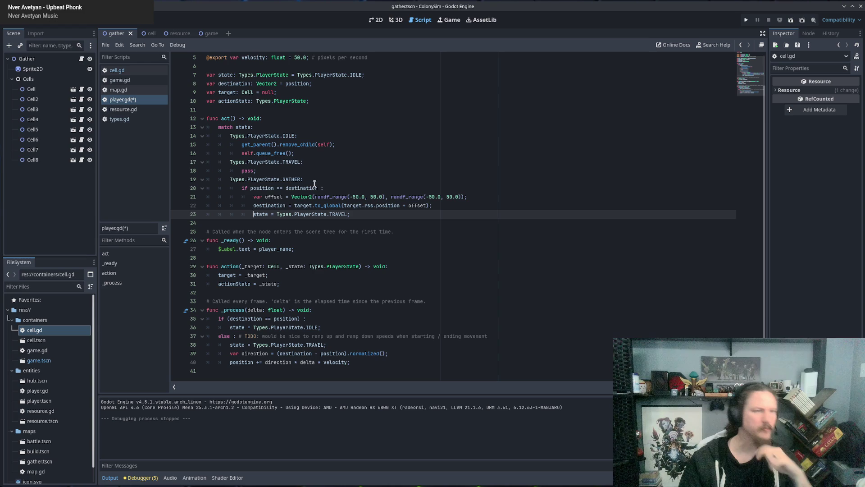
# Step: Remove the 'if position == destination :' line under the GATHER case
pyautogui.moveTo(251, 187); pyautogui.dragTo(318, 188)
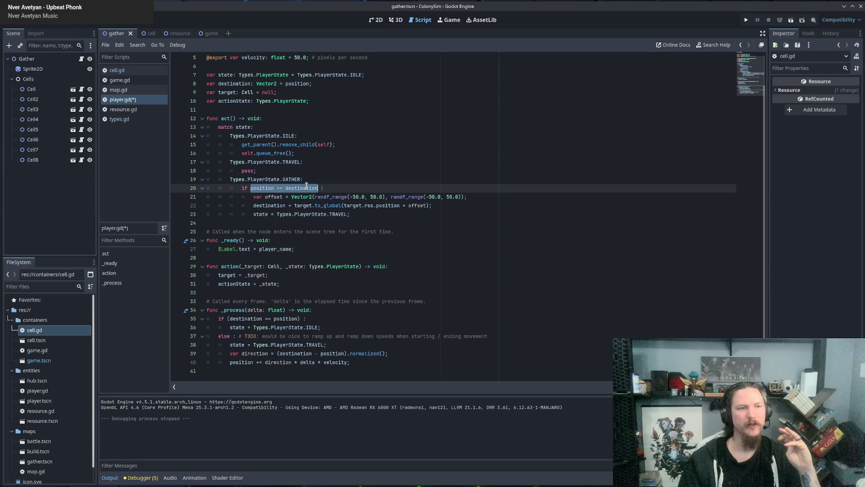
pyautogui.moveTo(259, 197)
pyautogui.mouseDown()
pyautogui.moveTo(354, 225)
pyautogui.moveTo(359, 214)
pyautogui.mouseUp()
pyautogui.click(359, 214)
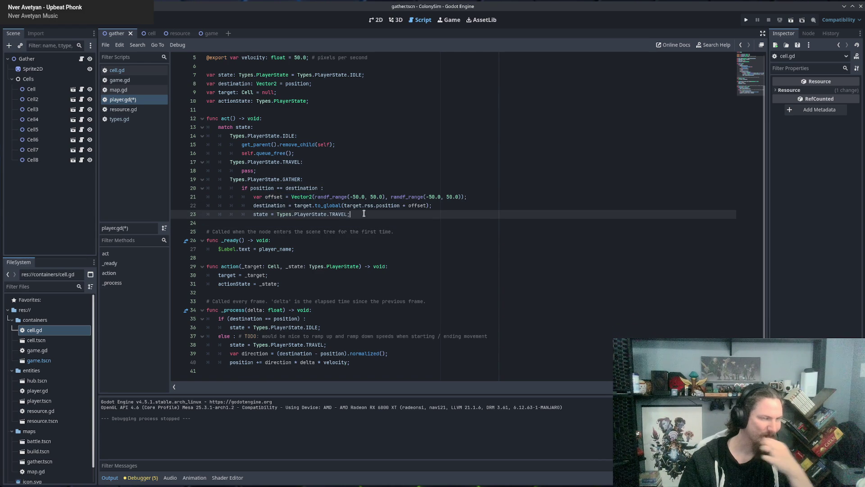
pyautogui.click(329, 187)
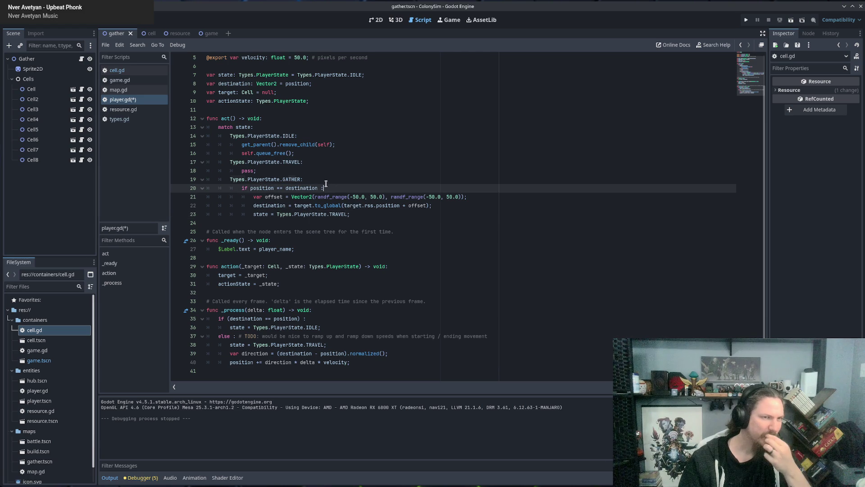
pyautogui.moveTo(328, 187); pyautogui.dragTo(326, 182)
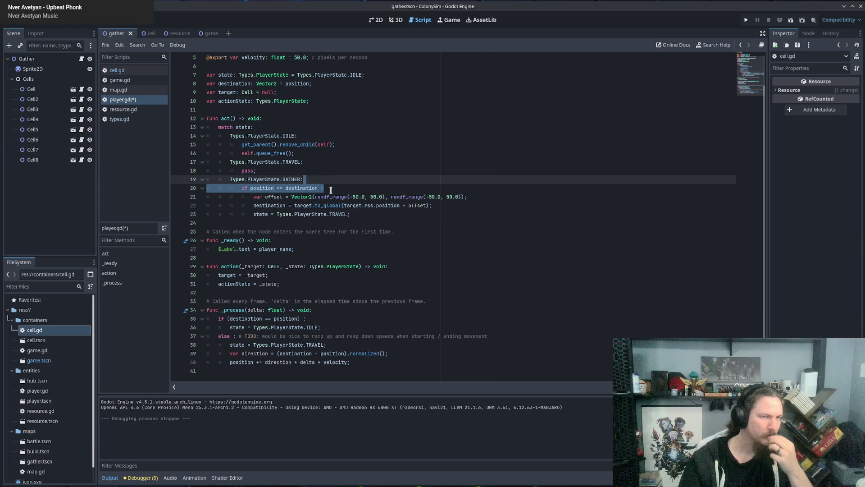
pyautogui.press('BackSpace')
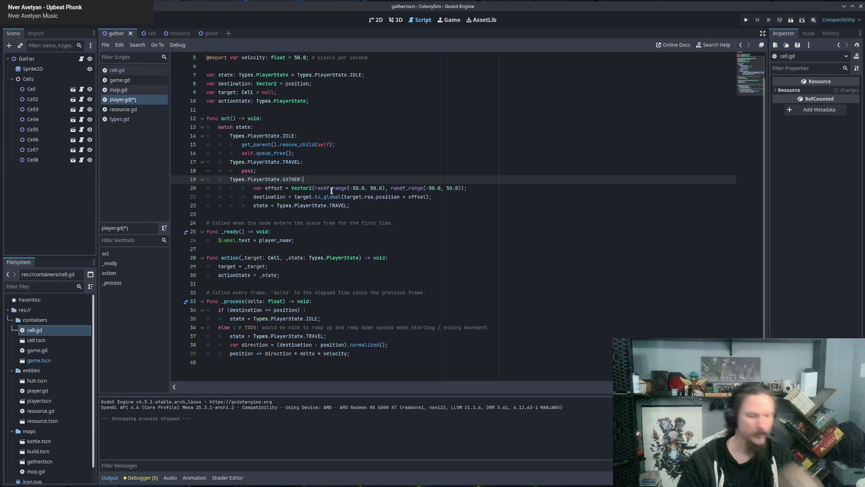
# Step: Dedent the three remaining GATHER lines one level with Shift+Tab
pyautogui.click(320, 191)
pyautogui.keyDown('shift'); pyautogui.click(328, 206); pyautogui.keyUp('shift')
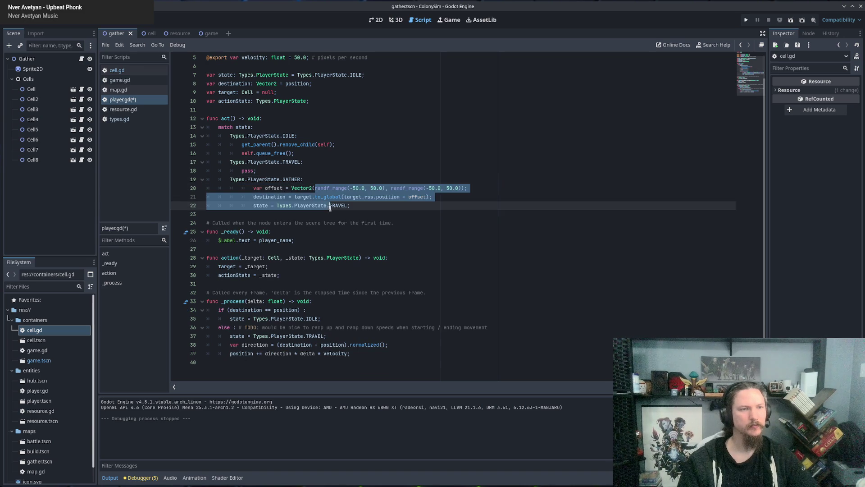
pyautogui.keyDown('shift'); pyautogui.click(362, 205); pyautogui.keyUp('shift')
pyautogui.hotkey('shift', 'Tab')
pyautogui.click(354, 210)
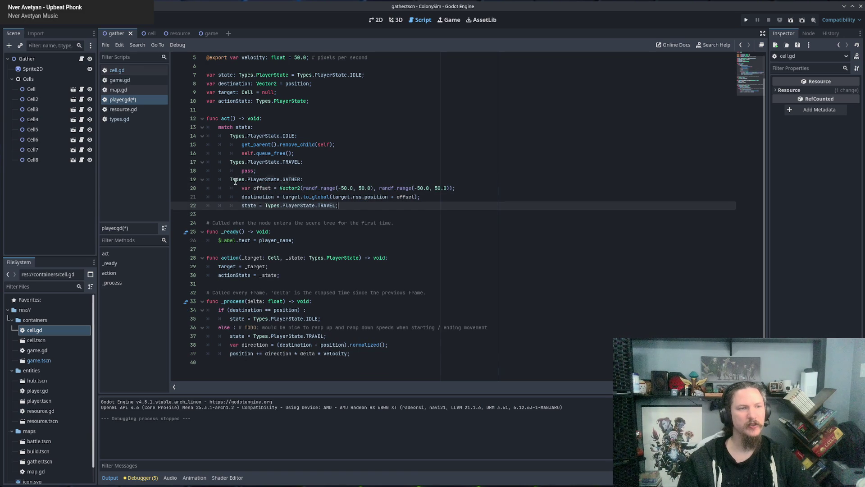
pyautogui.moveTo(230, 179); pyautogui.dragTo(292, 180)
pyautogui.doubleClick(225, 118)
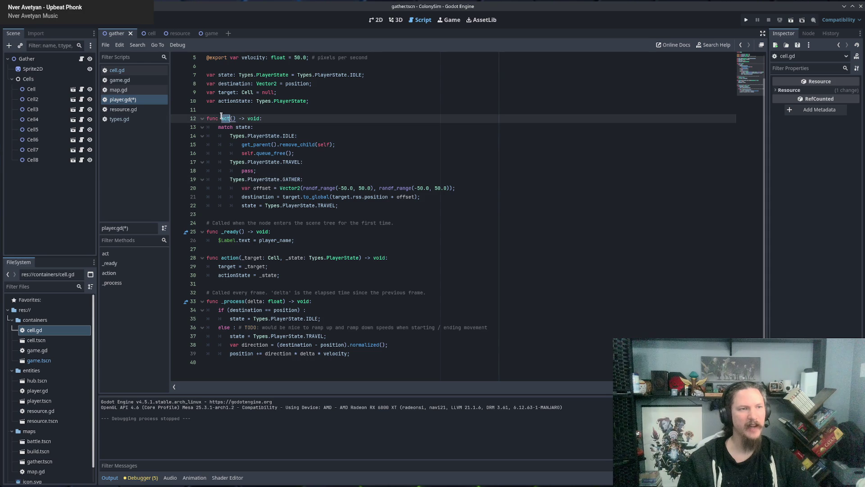
pyautogui.moveTo(346, 205); pyautogui.dragTo(218, 188)
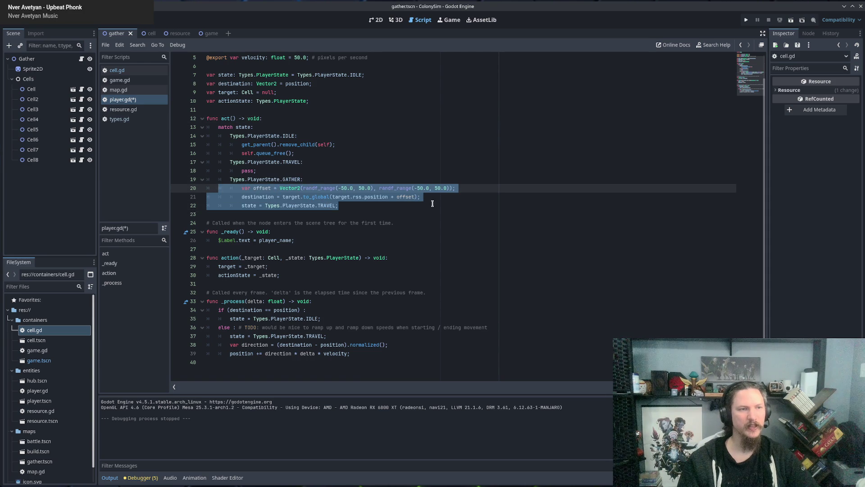
pyautogui.click(362, 207)
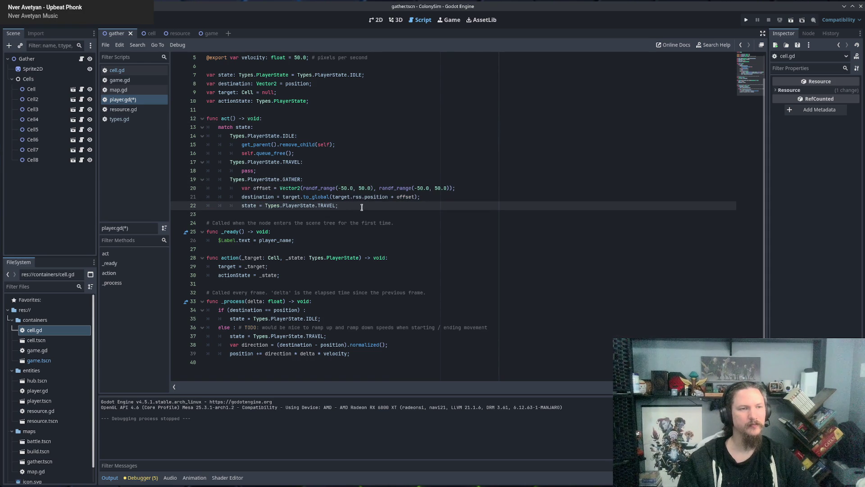
pyautogui.click(278, 170)
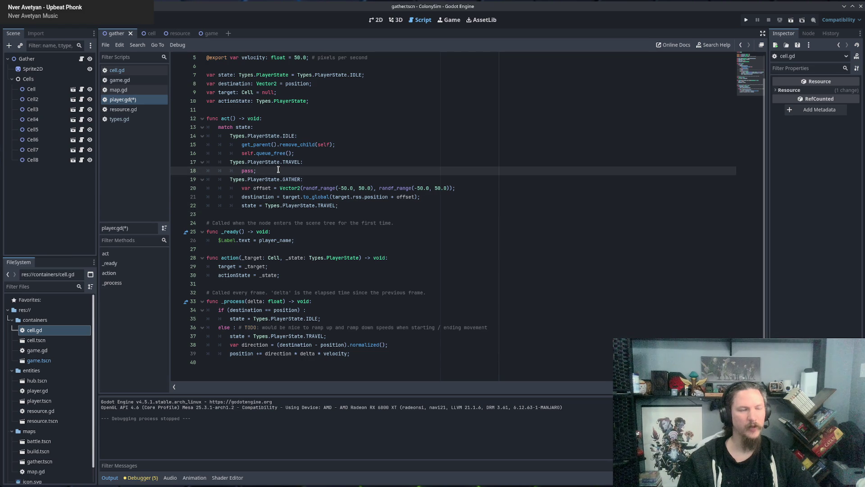
pyautogui.moveTo(230, 162); pyautogui.dragTo(290, 171)
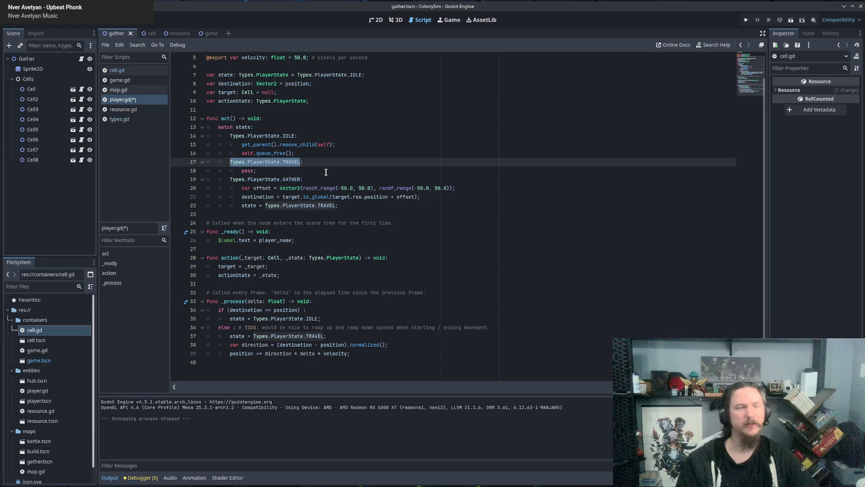
pyautogui.click(287, 172)
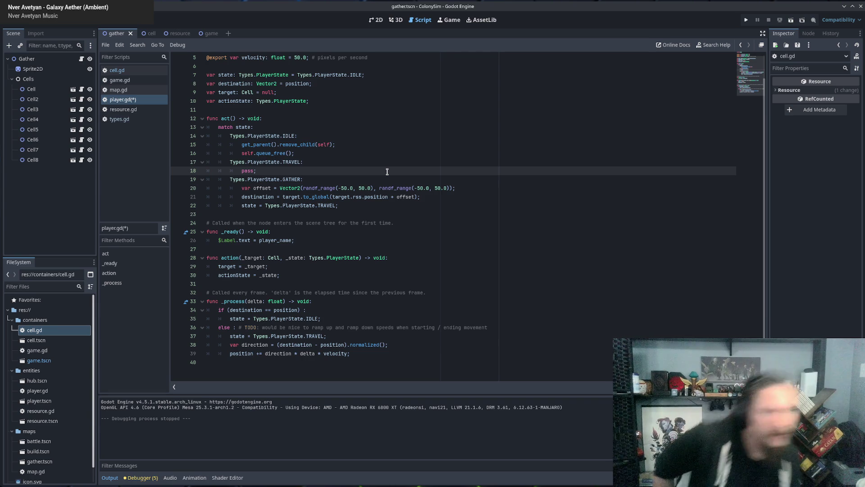
# Step: Give the act function a 'delta: float' parameter
pyautogui.click(235, 119)
pyautogui.write('delta: float')
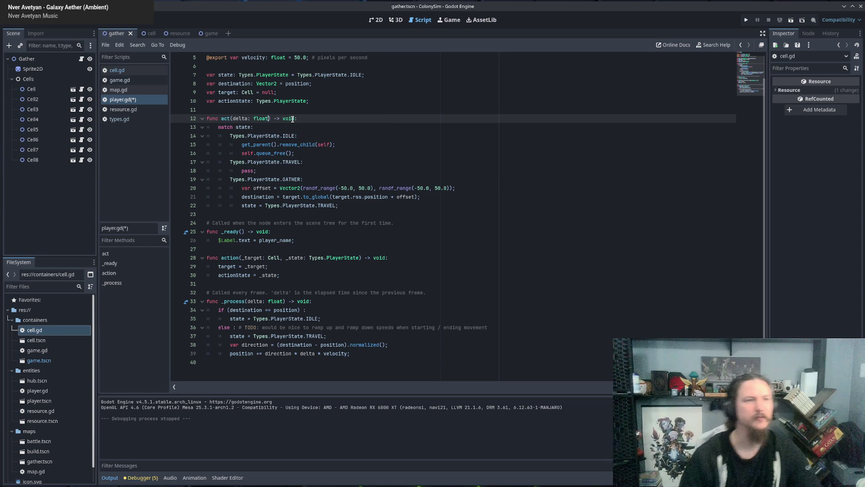
pyautogui.tripleClick(293, 119)
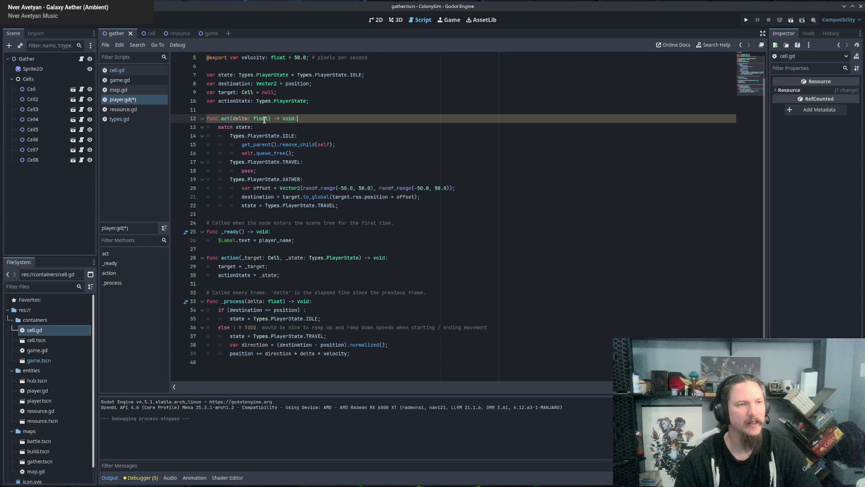
pyautogui.doubleClick(230, 301)
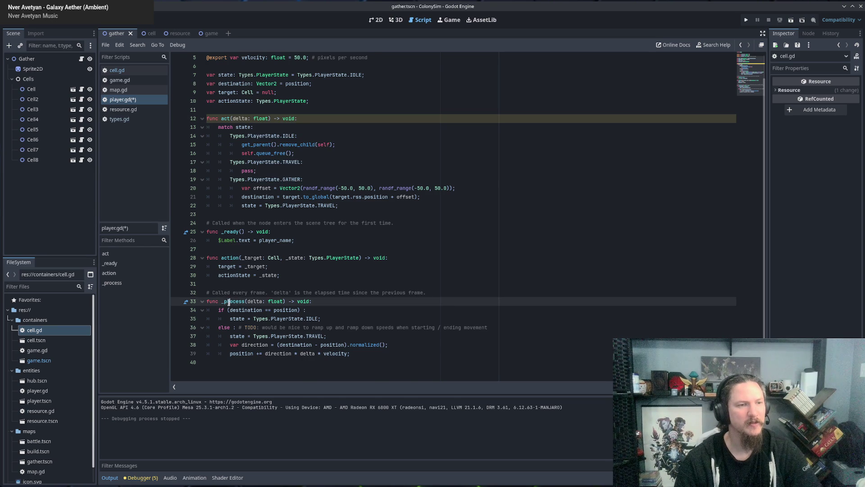
pyautogui.click(358, 302)
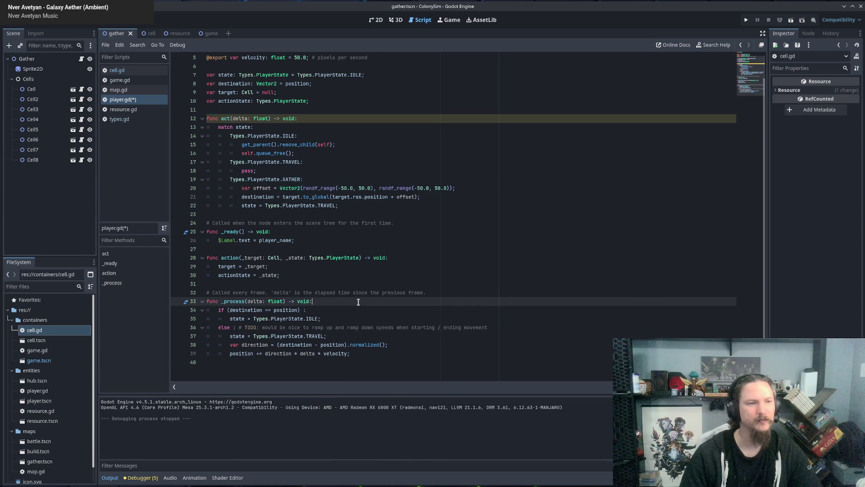
# Step: Copy the direction and position lines from _process and paste them over TRAVEL's 'pass'
pyautogui.click(274, 169)
pyautogui.doubleClick(287, 161)
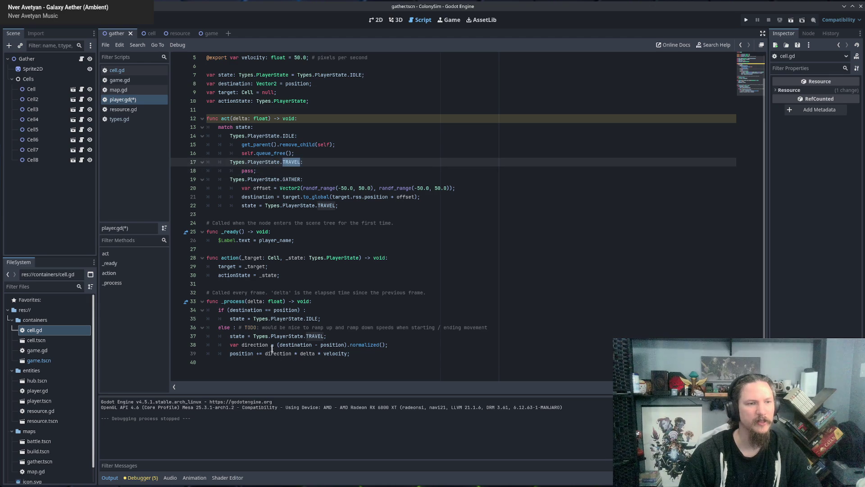
pyautogui.click(231, 337)
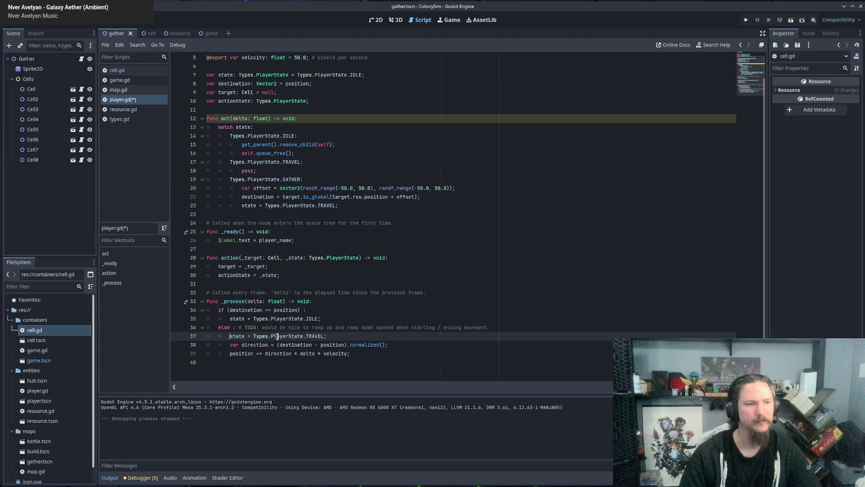
pyautogui.doubleClick(237, 319)
pyautogui.click(320, 319)
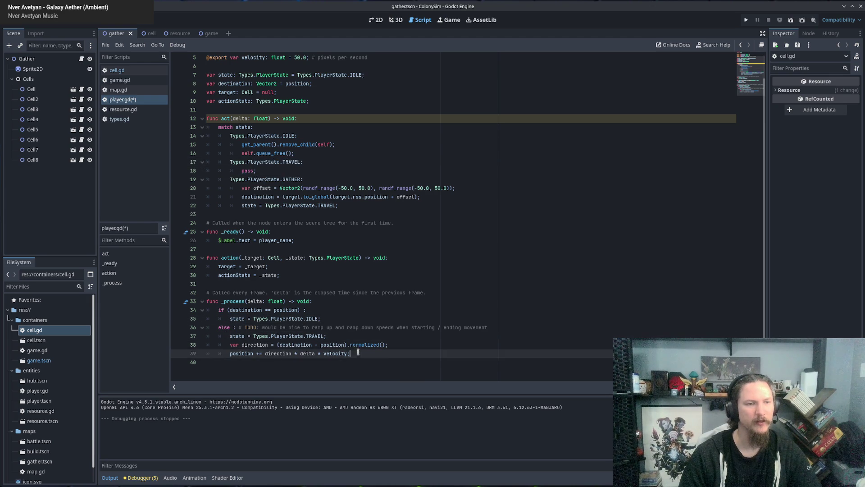
pyautogui.moveTo(356, 353); pyautogui.dragTo(229, 344)
pyautogui.hotkey('ctrl', 'c')
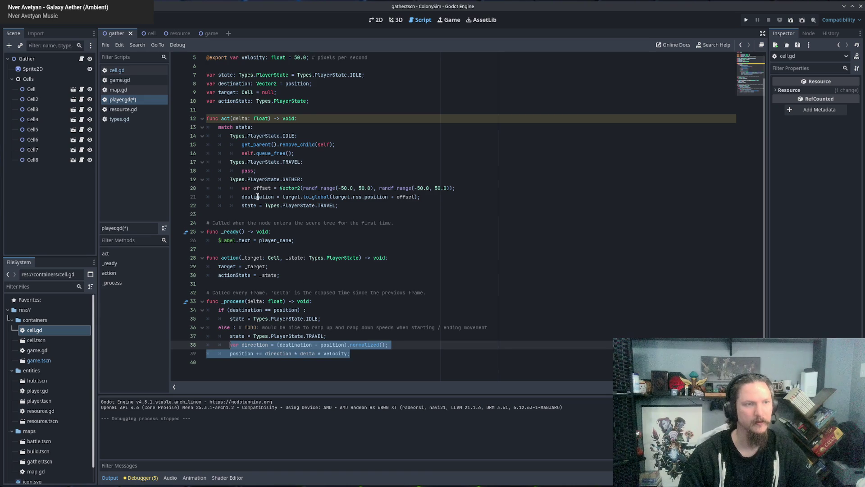
pyautogui.click(270, 171)
pyautogui.press('BackSpace')
pyautogui.press('BackSpace')
pyautogui.press('BackSpace')
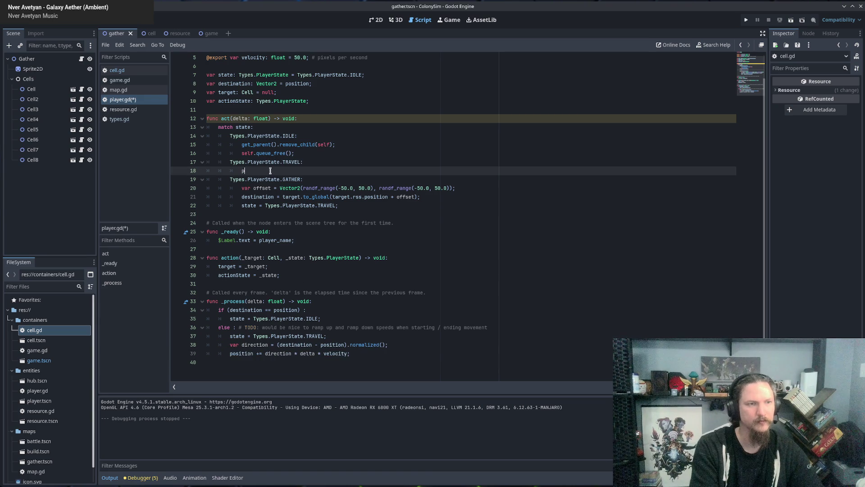
pyautogui.hotkey('ctrl', 'v')
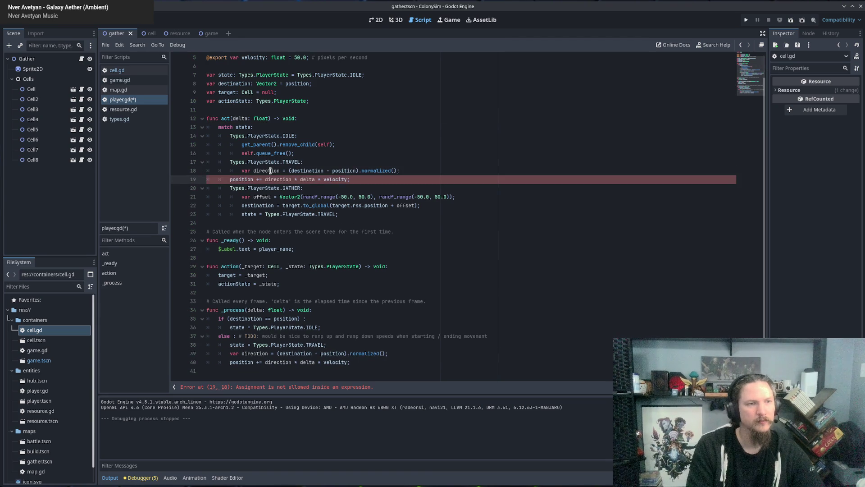
# Step: Indent the pasted position update line into the TRAVEL case
pyautogui.press('Up')
pyautogui.press('Down')
pyautogui.press('Home')
pyautogui.press('Home')
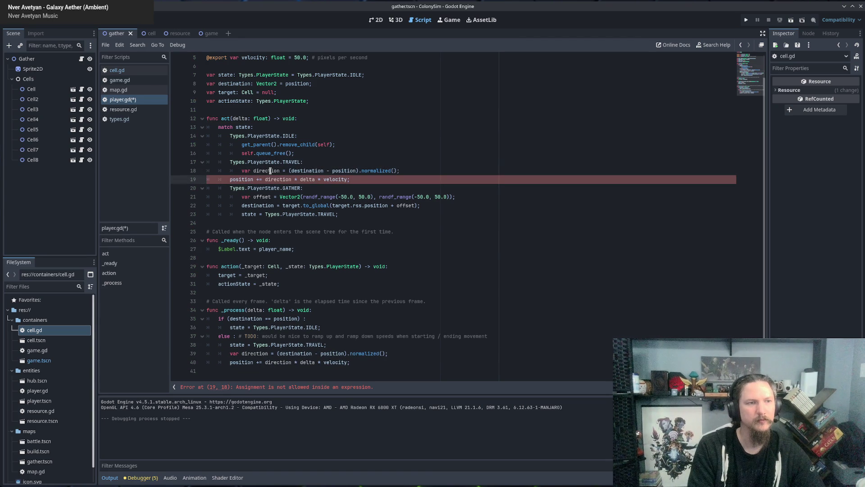
pyautogui.press('Tab')
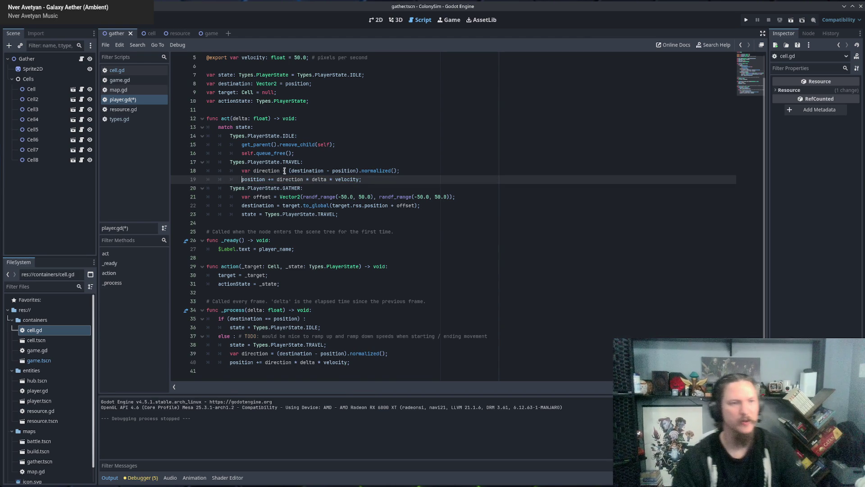
pyautogui.moveTo(400, 170); pyautogui.dragTo(250, 171)
pyautogui.click(321, 171)
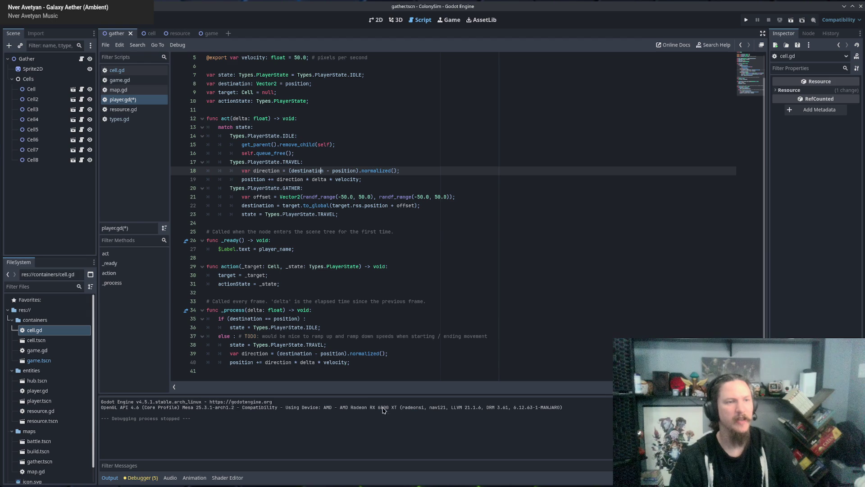
pyautogui.moveTo(362, 361); pyautogui.dragTo(247, 345)
pyautogui.click(329, 310)
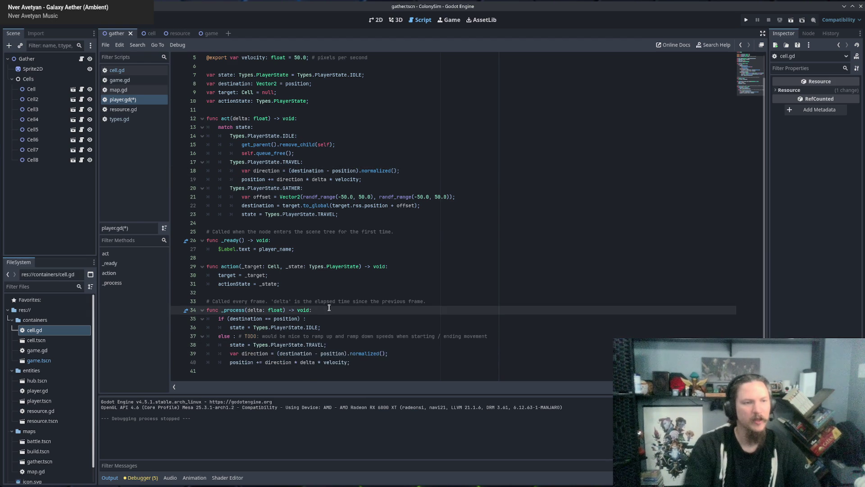
# Step: Add 'act(delta);' as the first line inside _process
pyautogui.press('Return')
pyautogui.write('act')
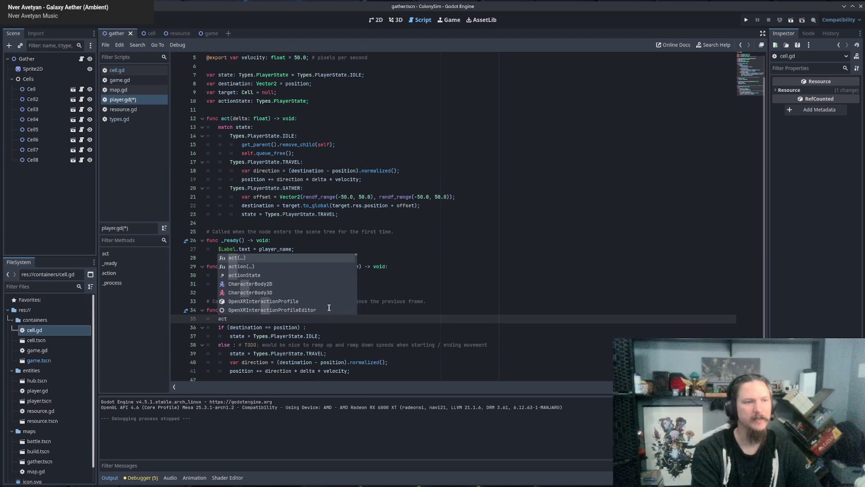
pyautogui.write('(delta);')
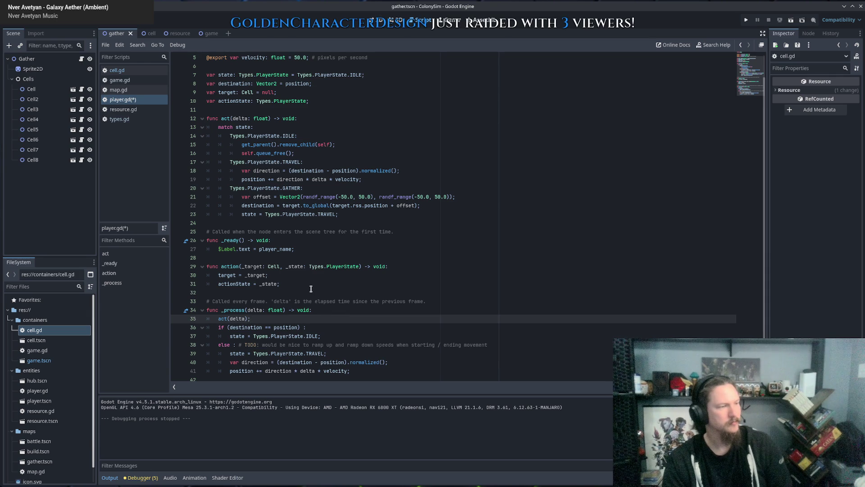
pyautogui.click(327, 310)
pyautogui.click(328, 318)
pyautogui.click(327, 326)
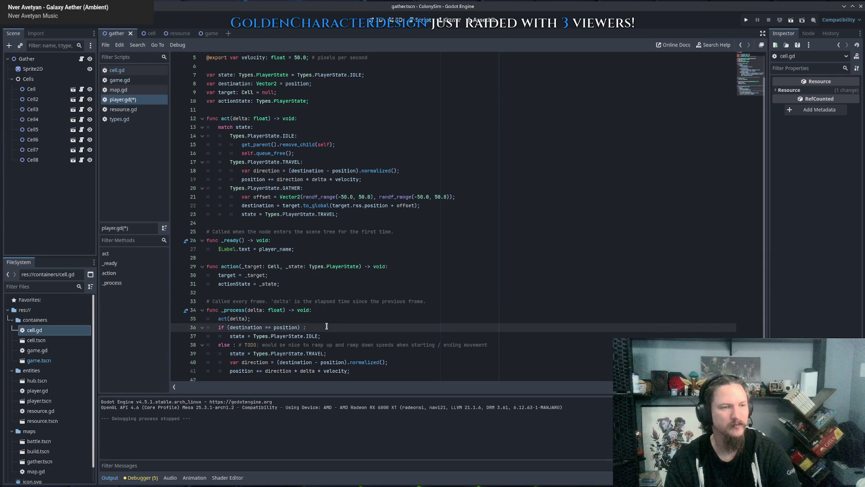
# Step: Review the act function's IDLE and TRAVEL cases
pyautogui.scroll(-1, 264, 327)
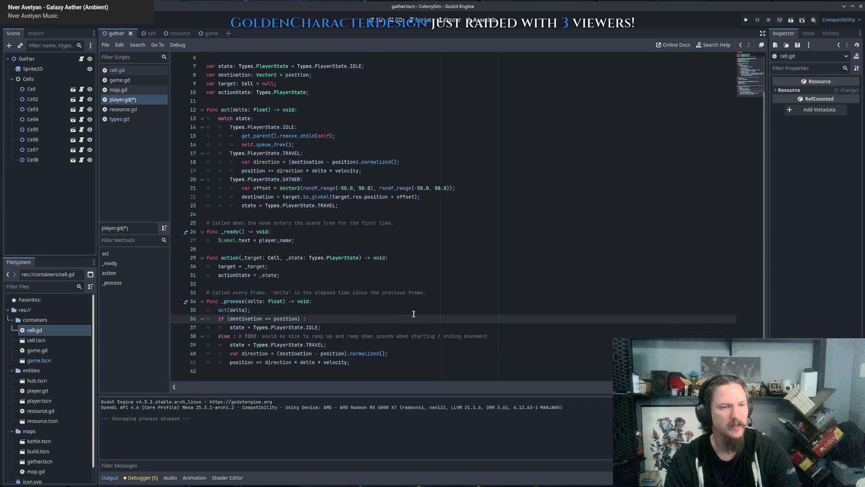
pyautogui.click(236, 110)
pyautogui.moveTo(236, 109)
pyautogui.mouseDown()
pyautogui.moveTo(297, 198)
pyautogui.moveTo(332, 208)
pyautogui.mouseUp()
pyautogui.click(371, 214)
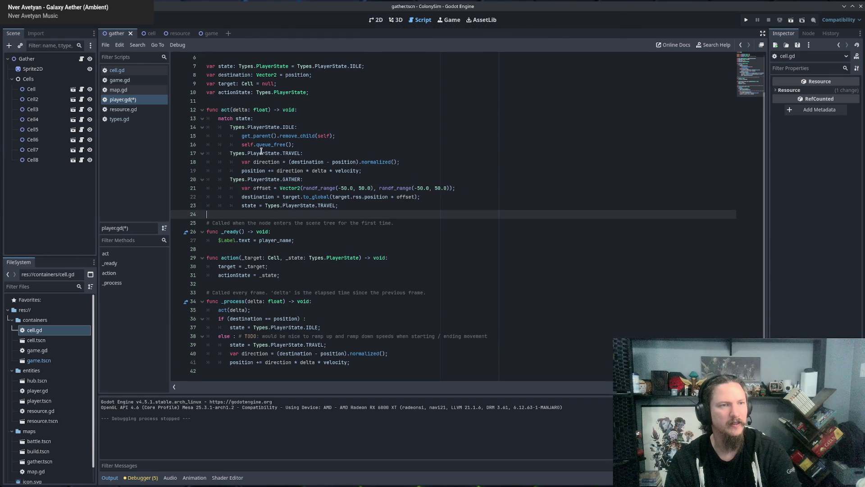
pyautogui.moveTo(256, 153); pyautogui.dragTo(281, 154)
pyautogui.click(344, 128)
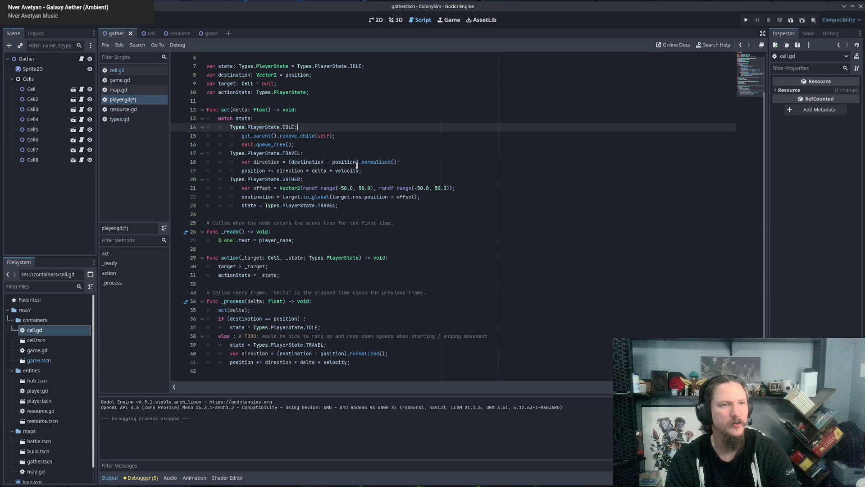
pyautogui.click(390, 170)
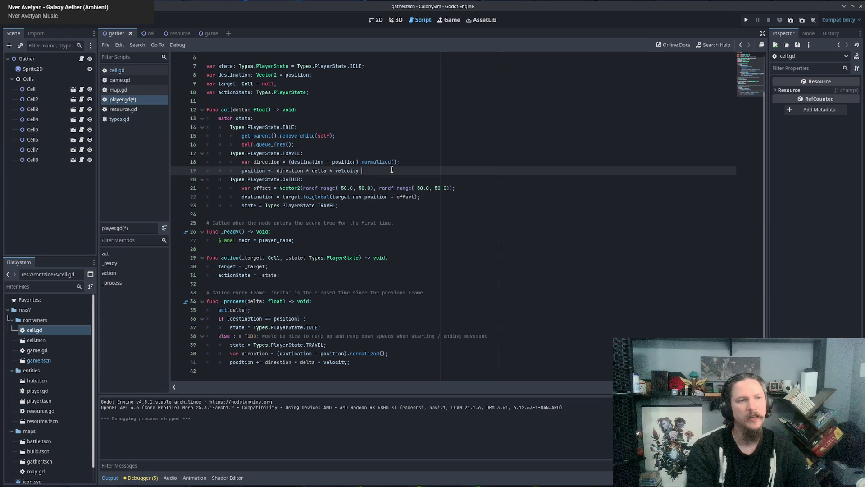
# Step: Insert 'if position == destination :' above TRAVEL's direction line and open its body line
pyautogui.press('Up')
pyautogui.press('Up')
pyautogui.press('Return')
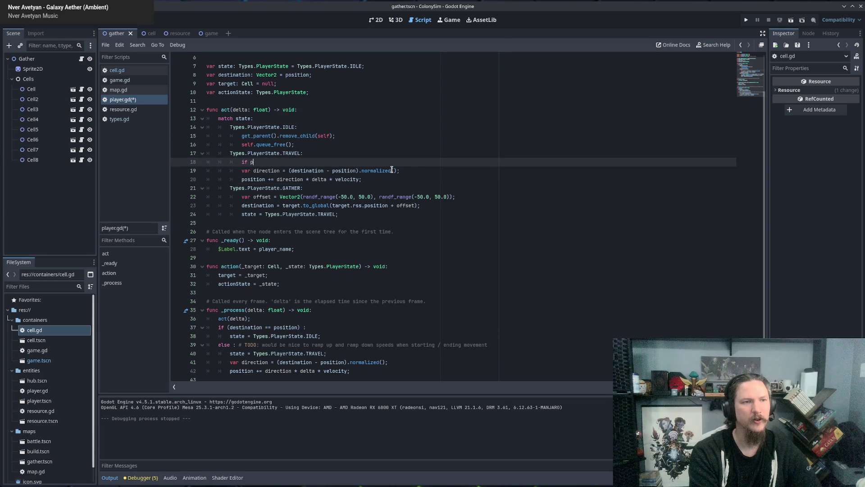
pyautogui.write('osition == ')
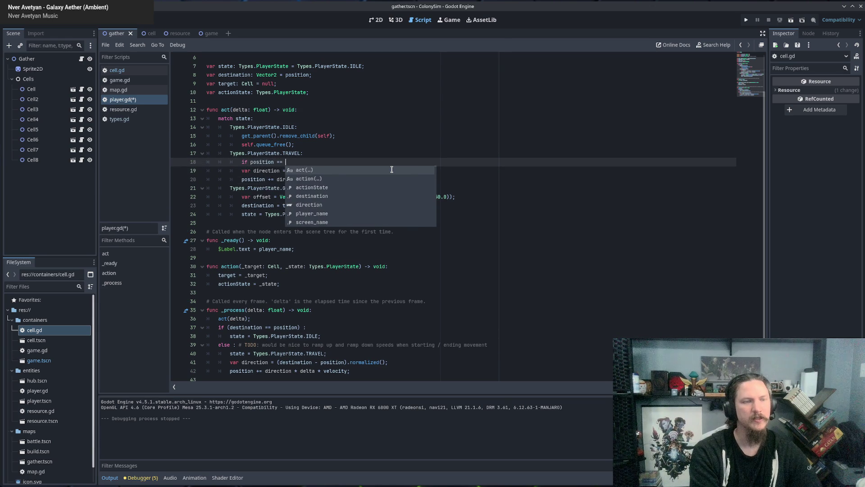
pyautogui.write('target.po')
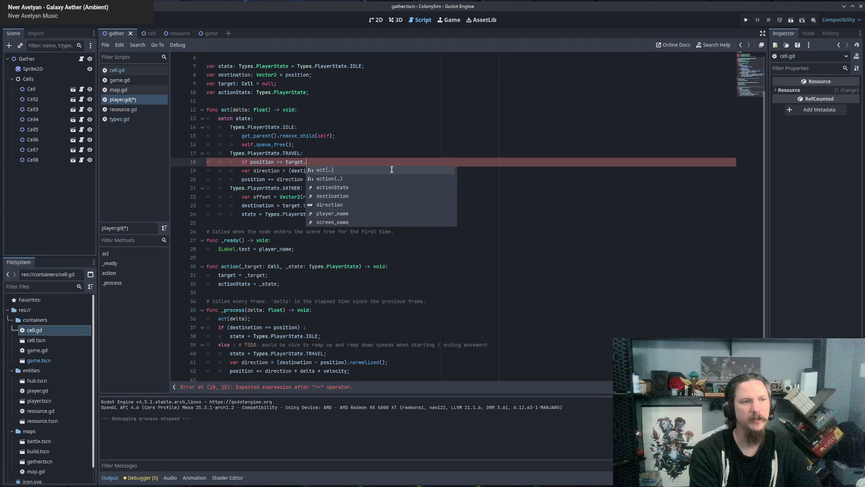
pyautogui.press('Return')
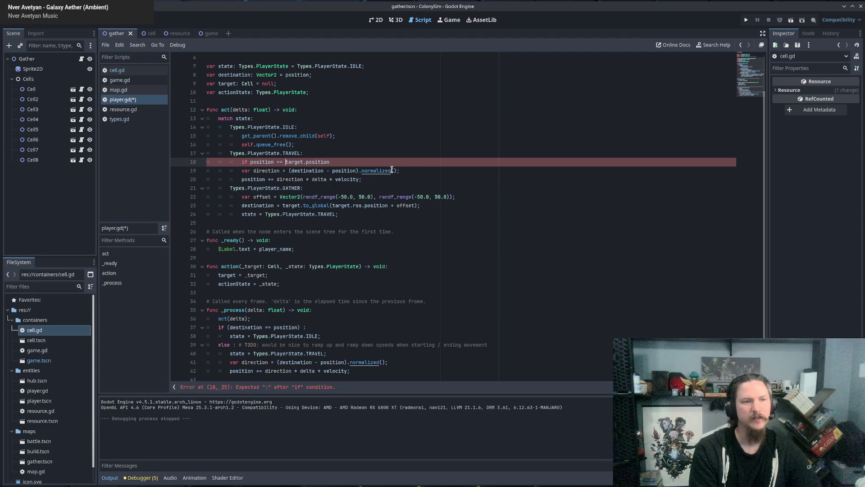
pyautogui.hotkey('ctrl', 'Left')
pyautogui.hotkey('ctrl', 'Left')
pyautogui.write('target.t')
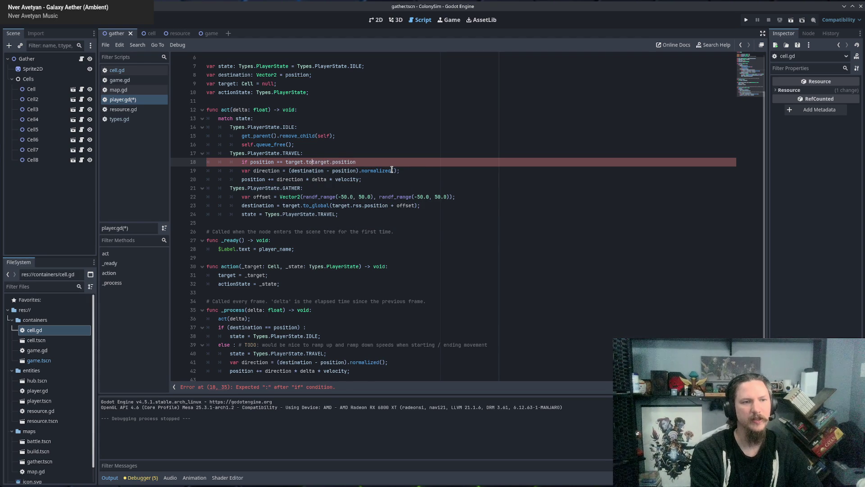
pyautogui.hotkey('ctrl', 'z')
pyautogui.hotkey('ctrl', 'z')
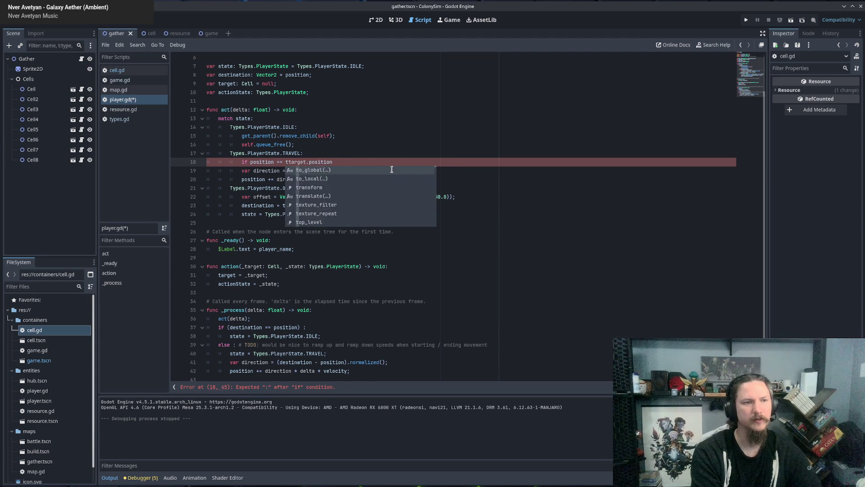
pyautogui.write('destination')
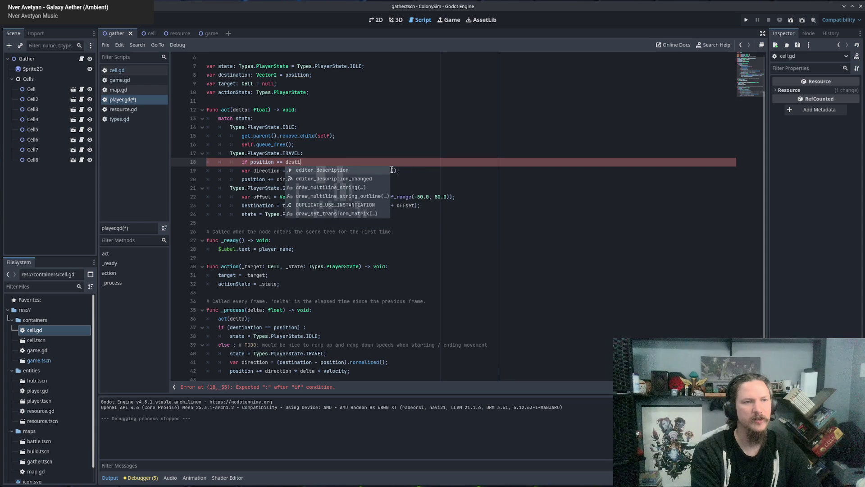
pyautogui.press('BackSpace')
pyautogui.write(':')
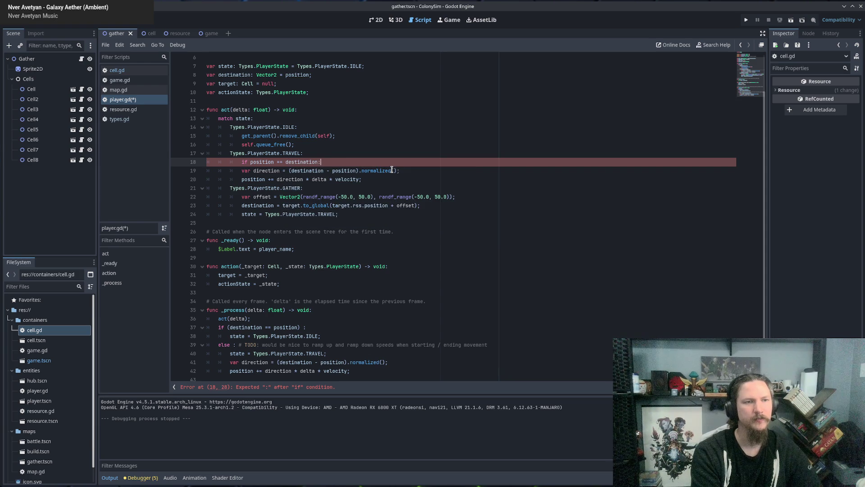
pyautogui.press('Return')
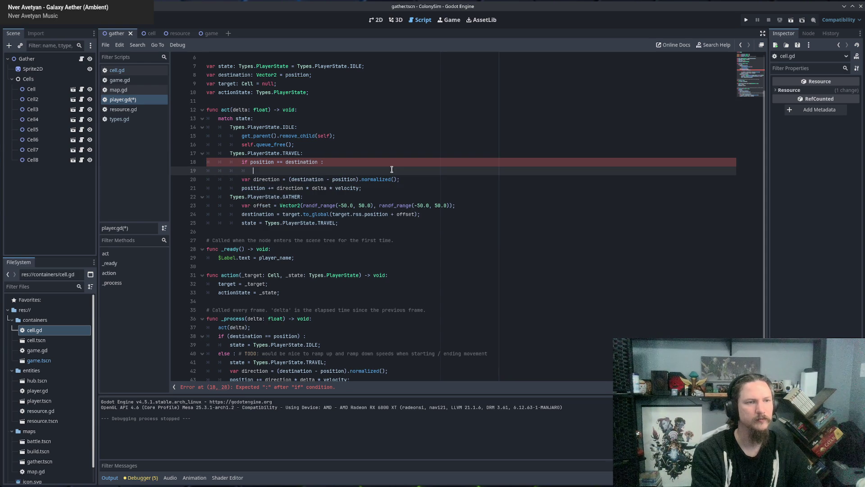
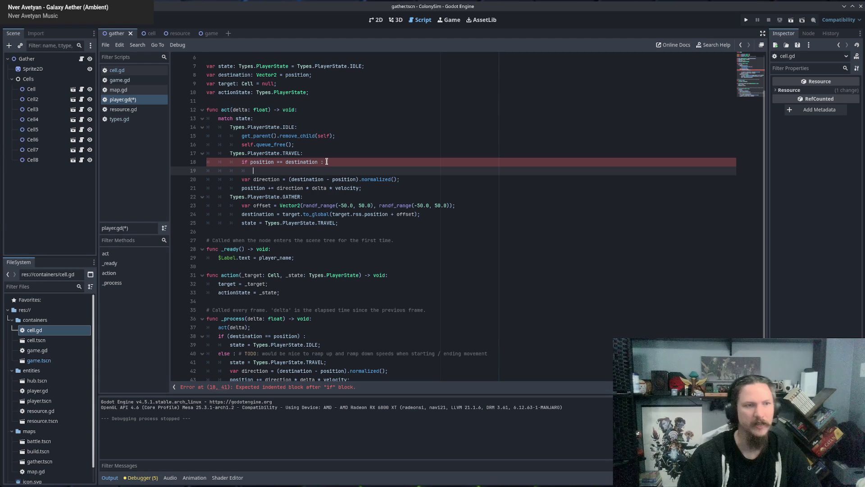
# Step: Add 'state = actionState;' under the TRAVEL arrival check in act()
pyautogui.scroll(2, 324, 161)
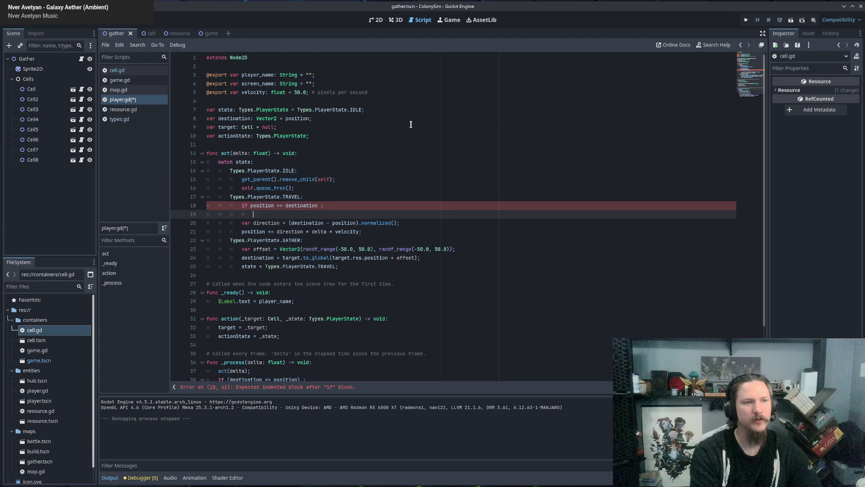
pyautogui.write('state =')
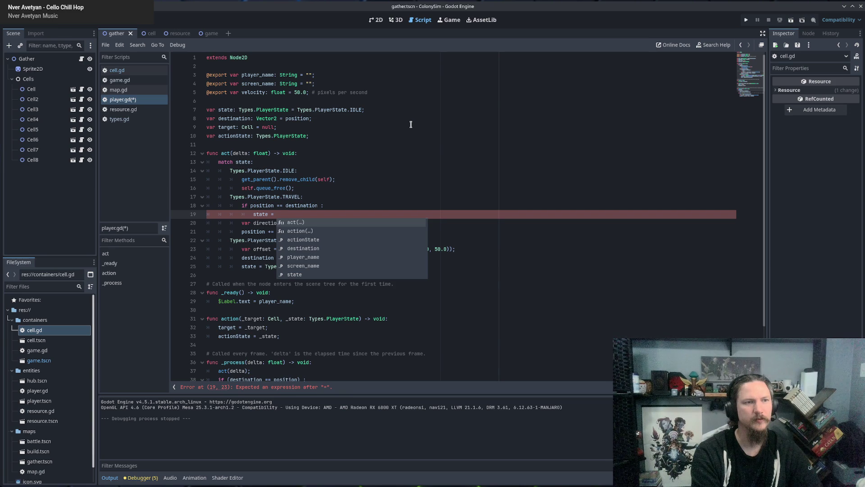
pyautogui.write('actionSt')
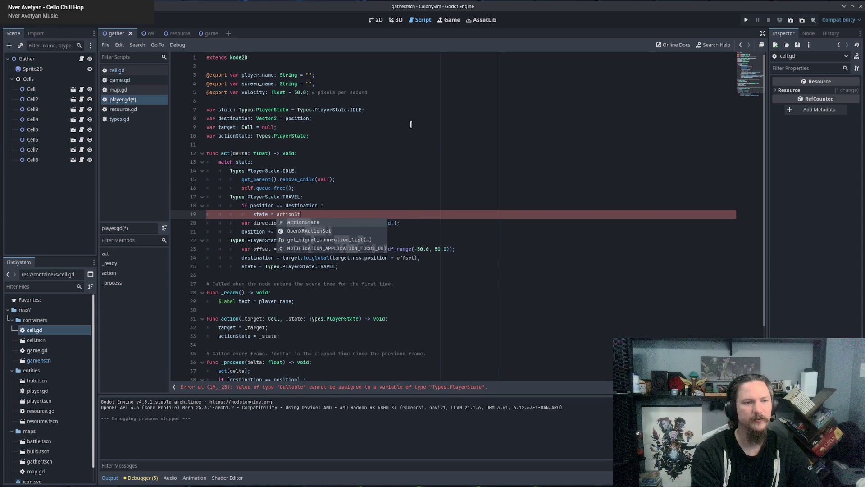
pyautogui.press('Return')
pyautogui.write(';')
# Step: Insert an 'else :' branch and indent the two movement lines beneath it
pyautogui.press('Down')
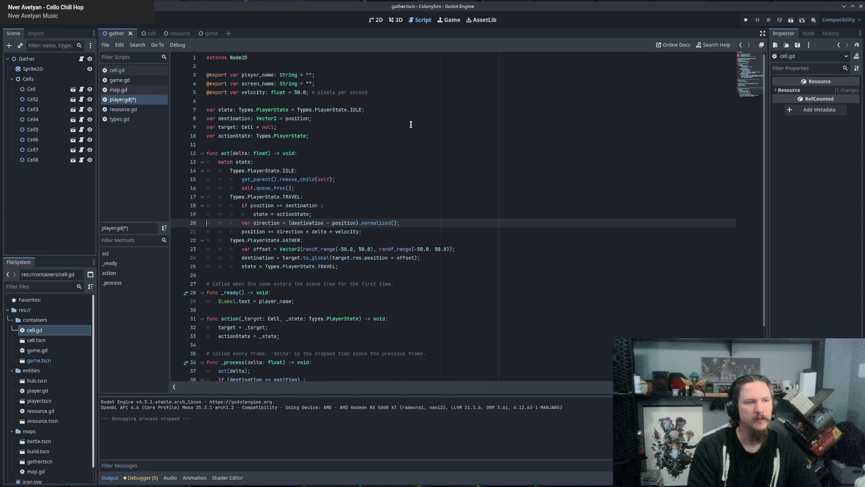
pyautogui.press('Return')
pyautogui.press('Up')
pyautogui.write('else :')
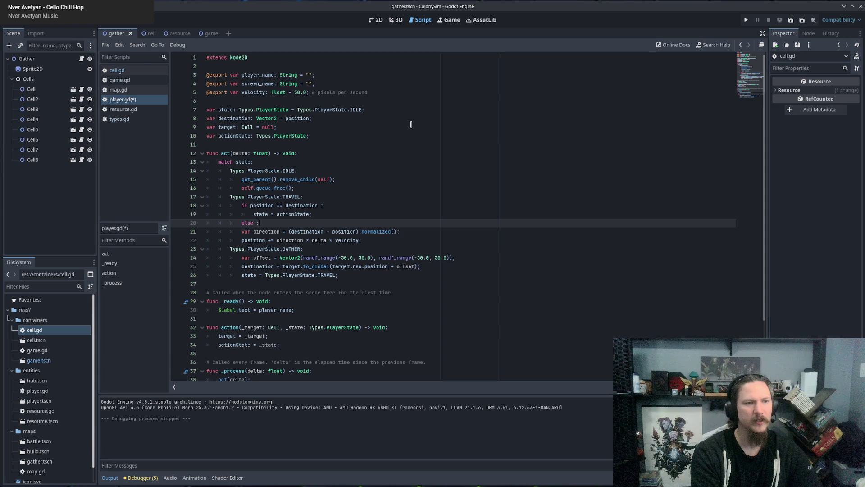
pyautogui.press('Down')
pyautogui.hotkey('shift', 'Down')
pyautogui.press('Tab')
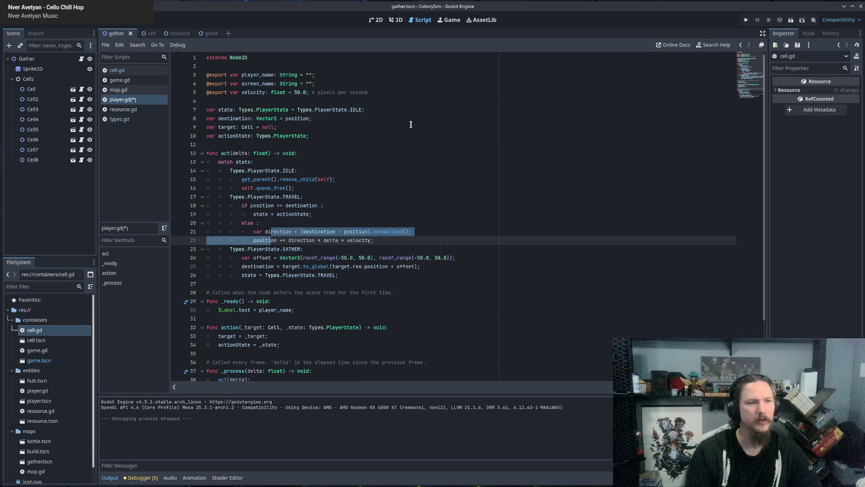
pyautogui.scroll(-3, 359, 188)
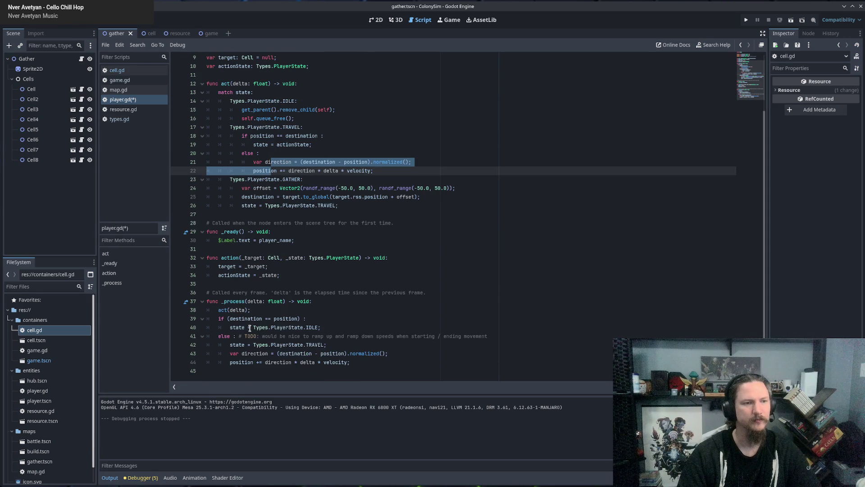
# Step: Delete the old state logic after act(delta) in _process
pyautogui.click(315, 319)
pyautogui.moveTo(361, 363); pyautogui.dragTo(340, 314)
pyautogui.press('Delete')
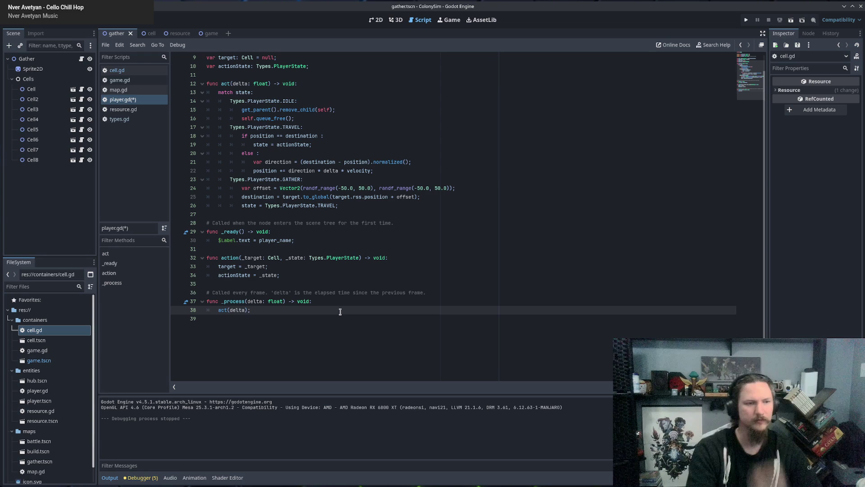
# Step: Save player.gd, test-run the game with F5, then close the game window
pyautogui.hotkey('ctrl', 's')
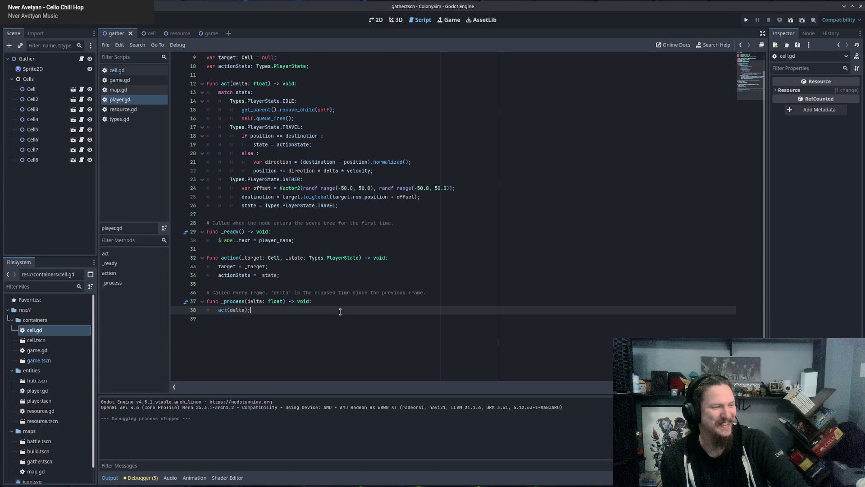
pyautogui.press('F5')
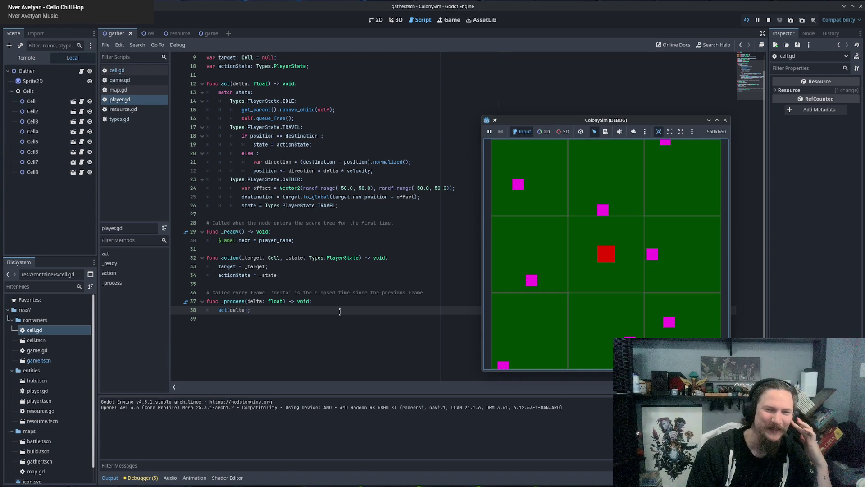
pyautogui.click(726, 120)
pyautogui.click(321, 268)
pyautogui.scroll(3, 317, 253)
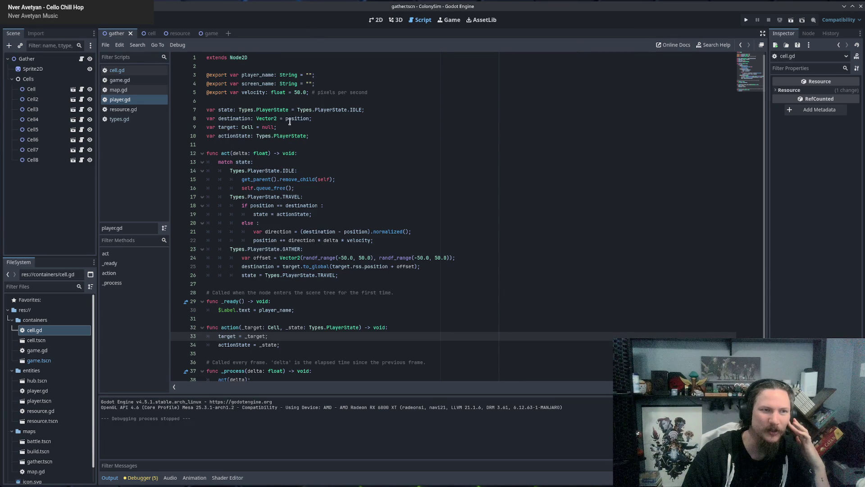
# Step: Remove the '= Types.PlayerState.IDLE' default from the state declaration and save
pyautogui.moveTo(297, 109); pyautogui.dragTo(361, 110)
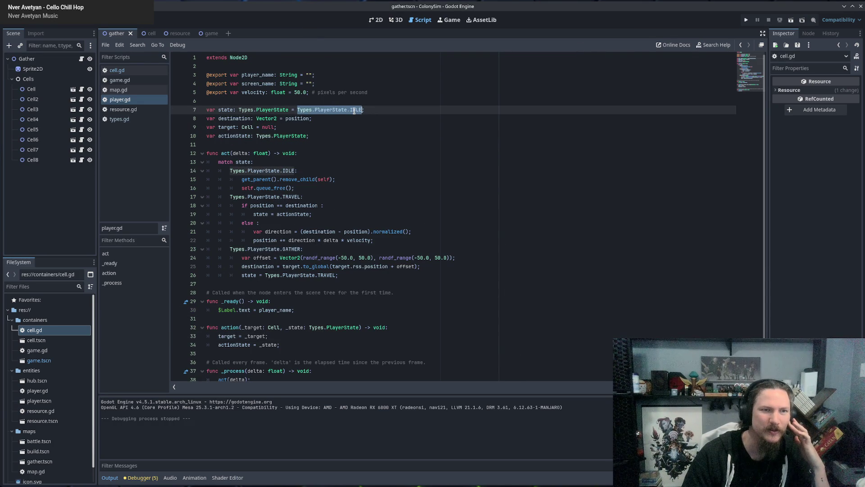
pyautogui.press('BackSpace')
pyautogui.press('BackSpace')
pyautogui.press('BackSpace')
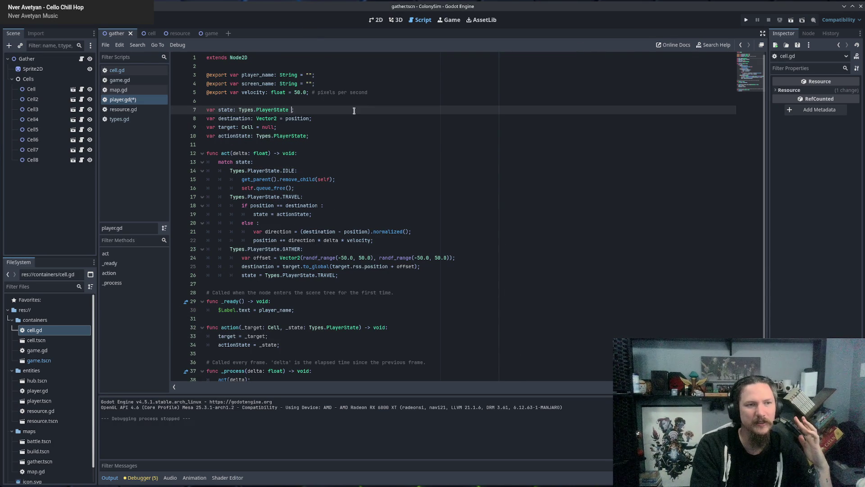
pyautogui.write(';')
pyautogui.hotkey('ctrl', 's')
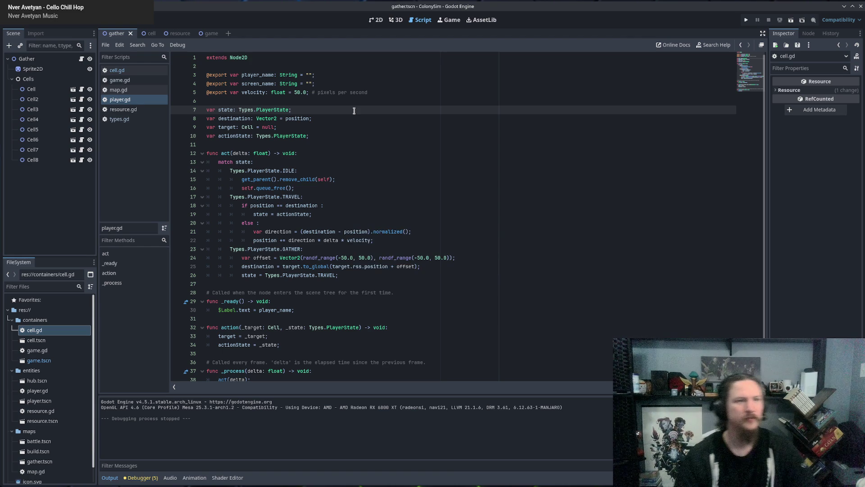
# Step: Add 'state = _state;' in action(), save player.gd, and run the game again
pyautogui.scroll(-1, 377, 163)
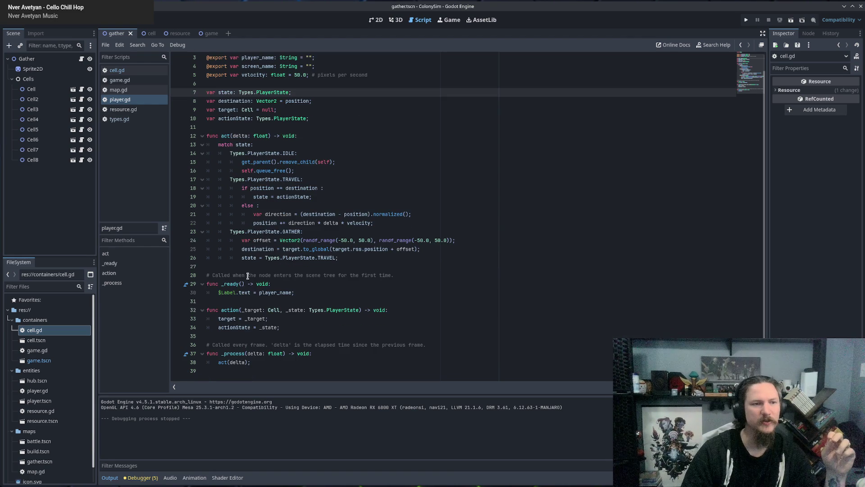
pyautogui.click(235, 284)
pyautogui.doubleClick(237, 310)
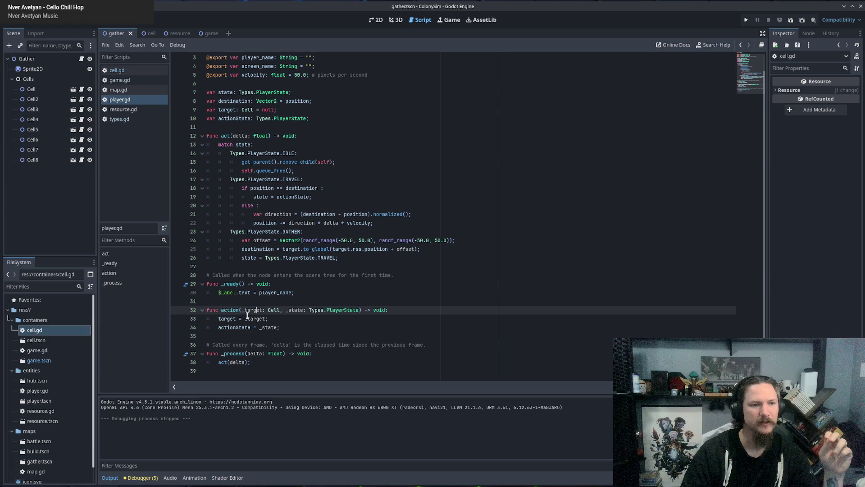
pyautogui.doubleClick(235, 320)
pyautogui.doubleClick(238, 327)
pyautogui.doubleClick(266, 328)
pyautogui.click(288, 328)
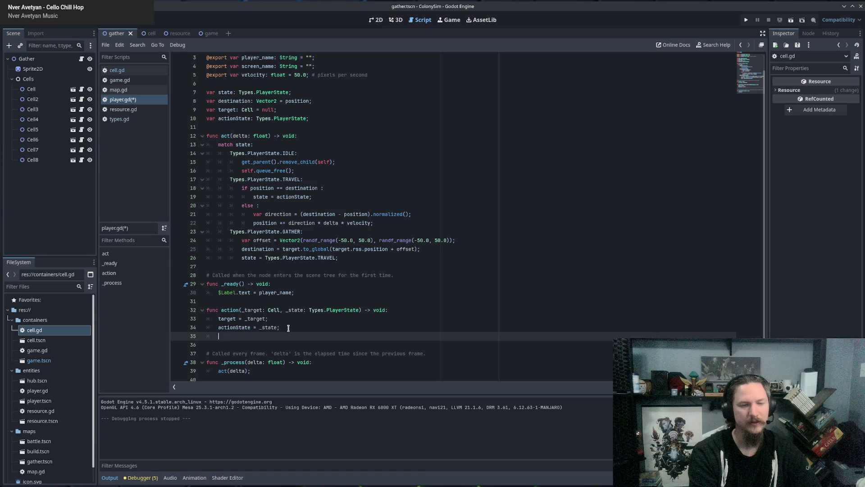
pyautogui.write('state =_state;')
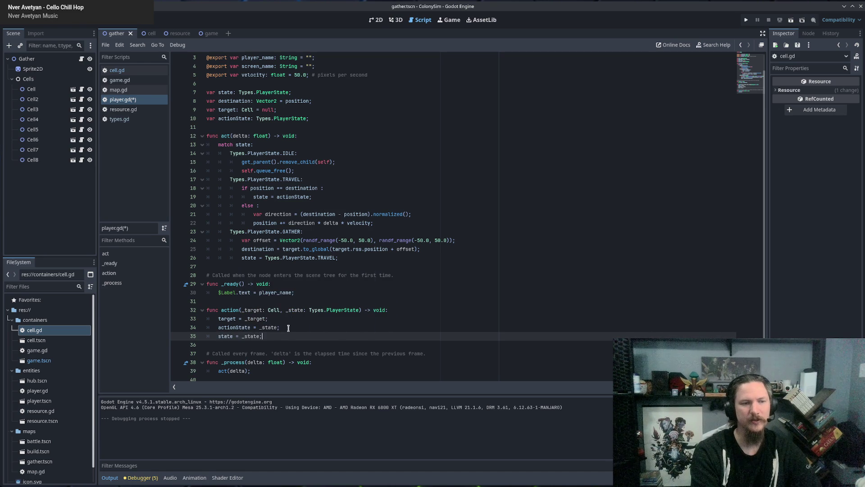
pyautogui.hotkey('ctrl', 's')
pyautogui.press('F5')
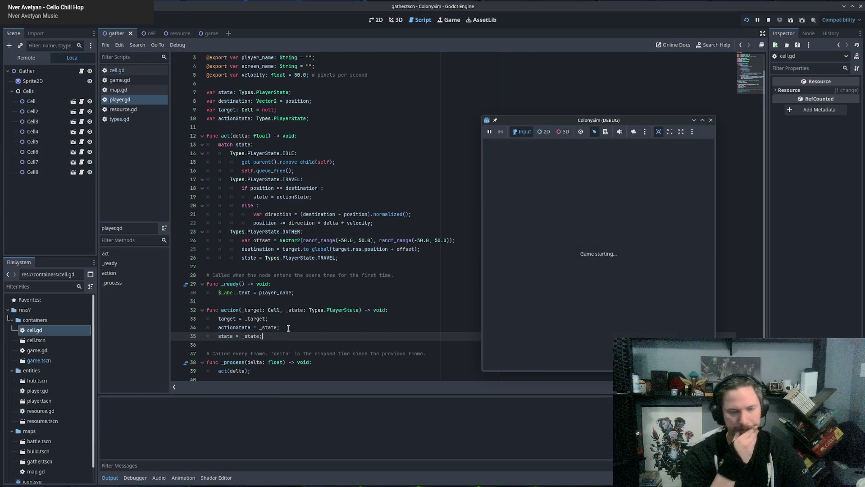